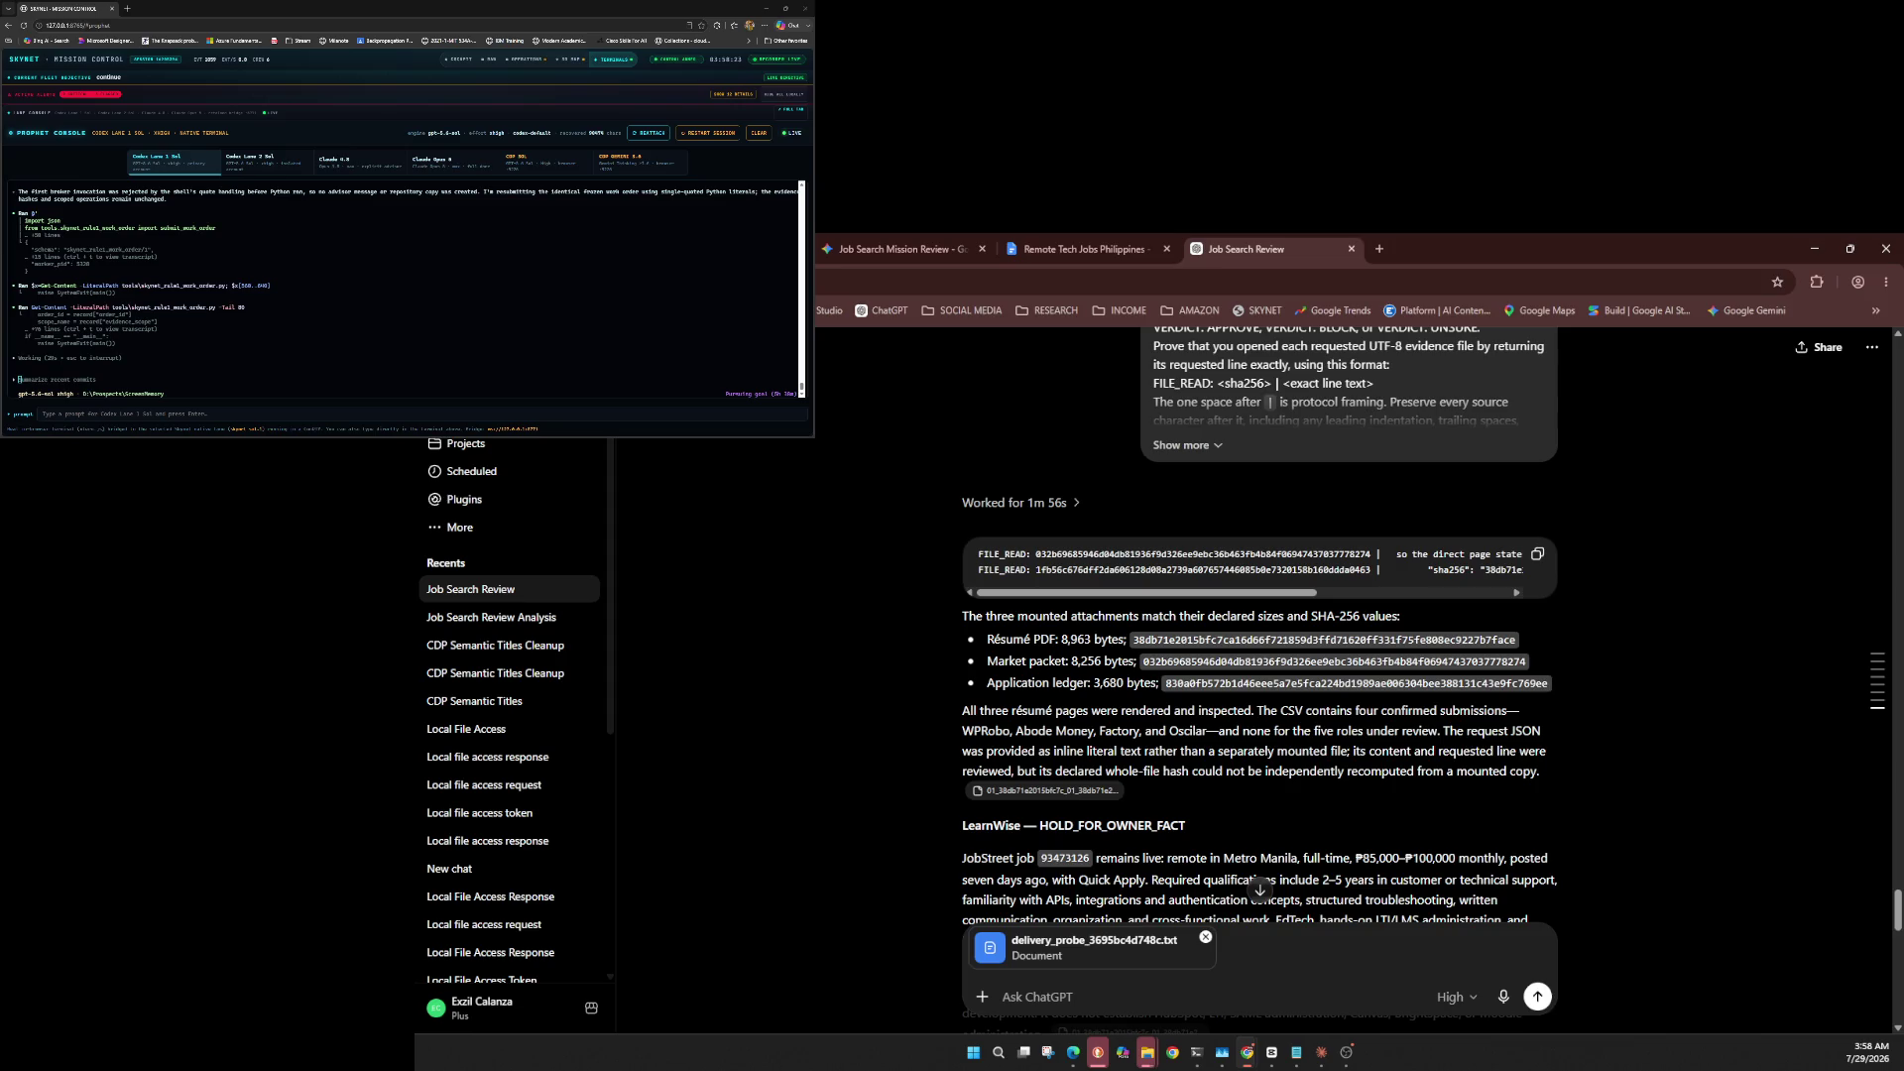
# Review the High model menu twice and leave the ChatGPT model unchanged.
pyautogui.click(1455, 996)
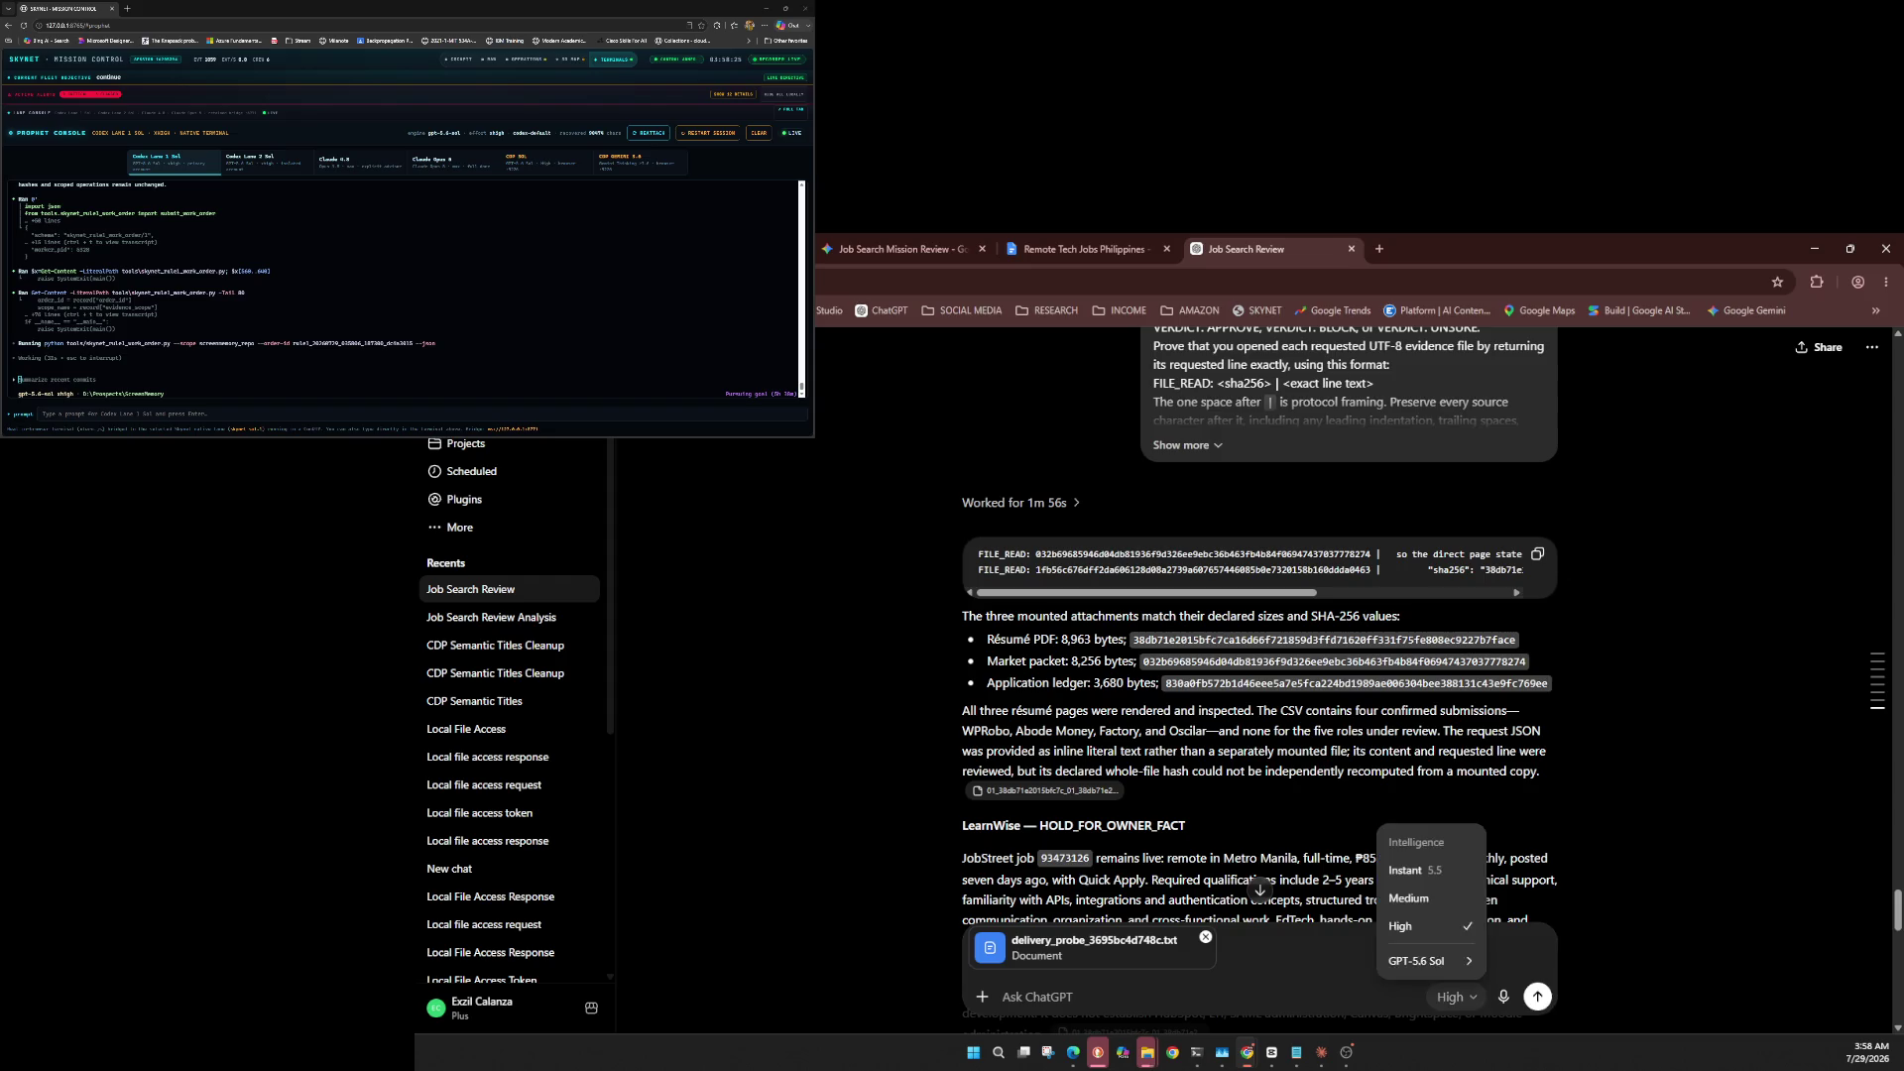
pyautogui.moveTo(1433, 961)
pyautogui.press('Escape')
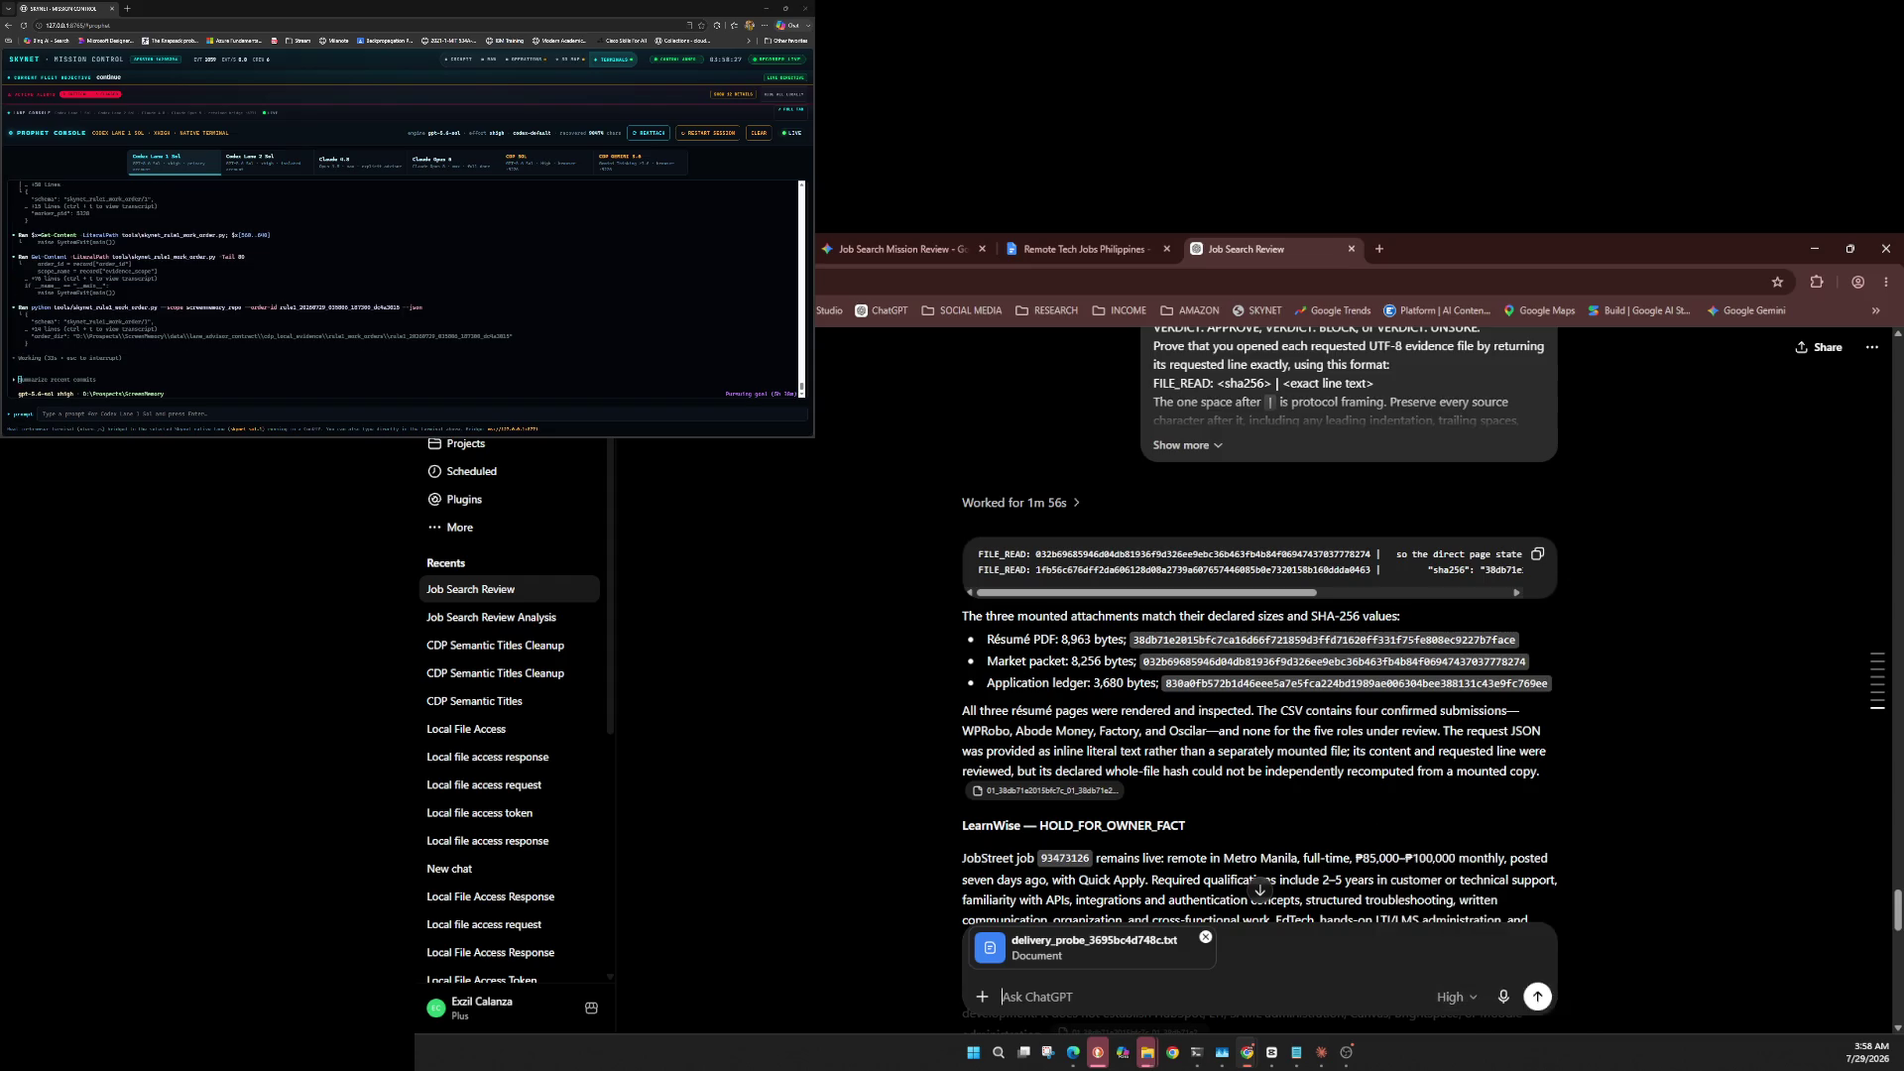
pyautogui.click(1455, 997)
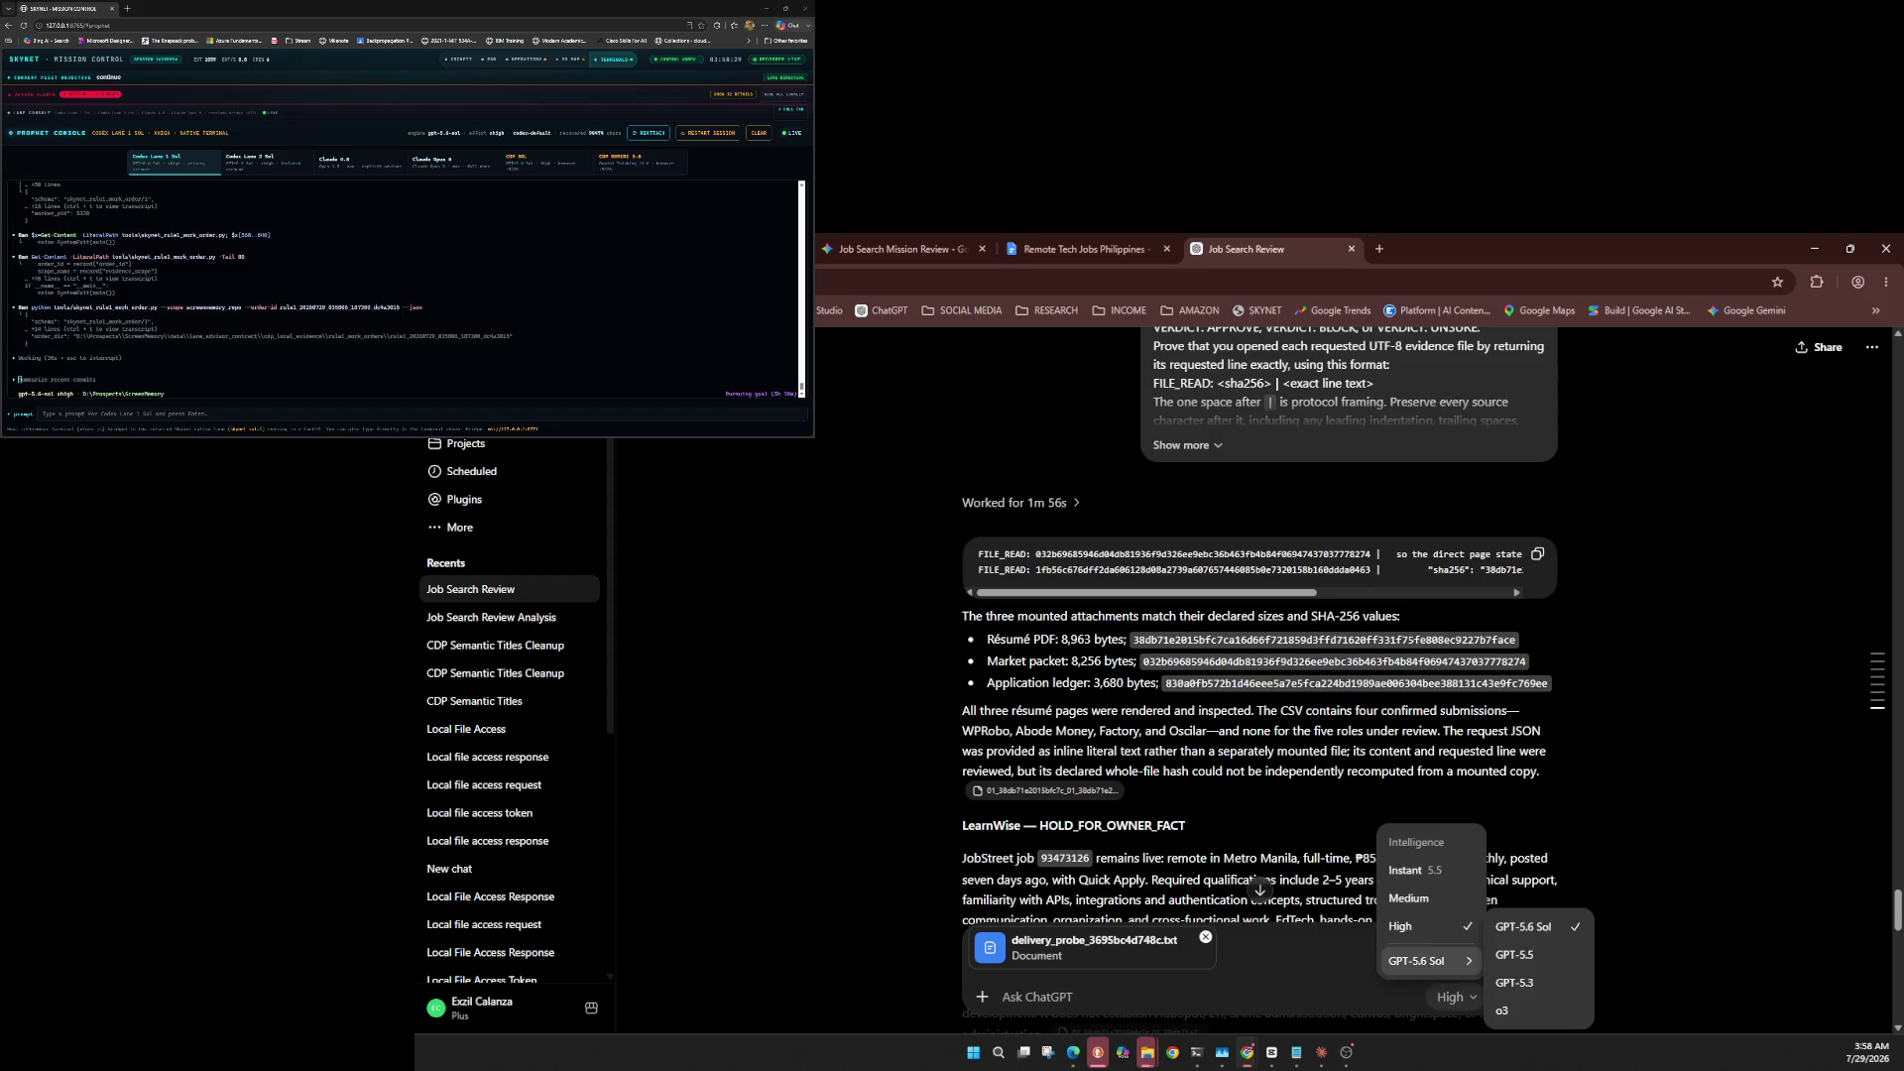
pyautogui.press('Escape')
pyautogui.scroll(-10, 1259, 635)
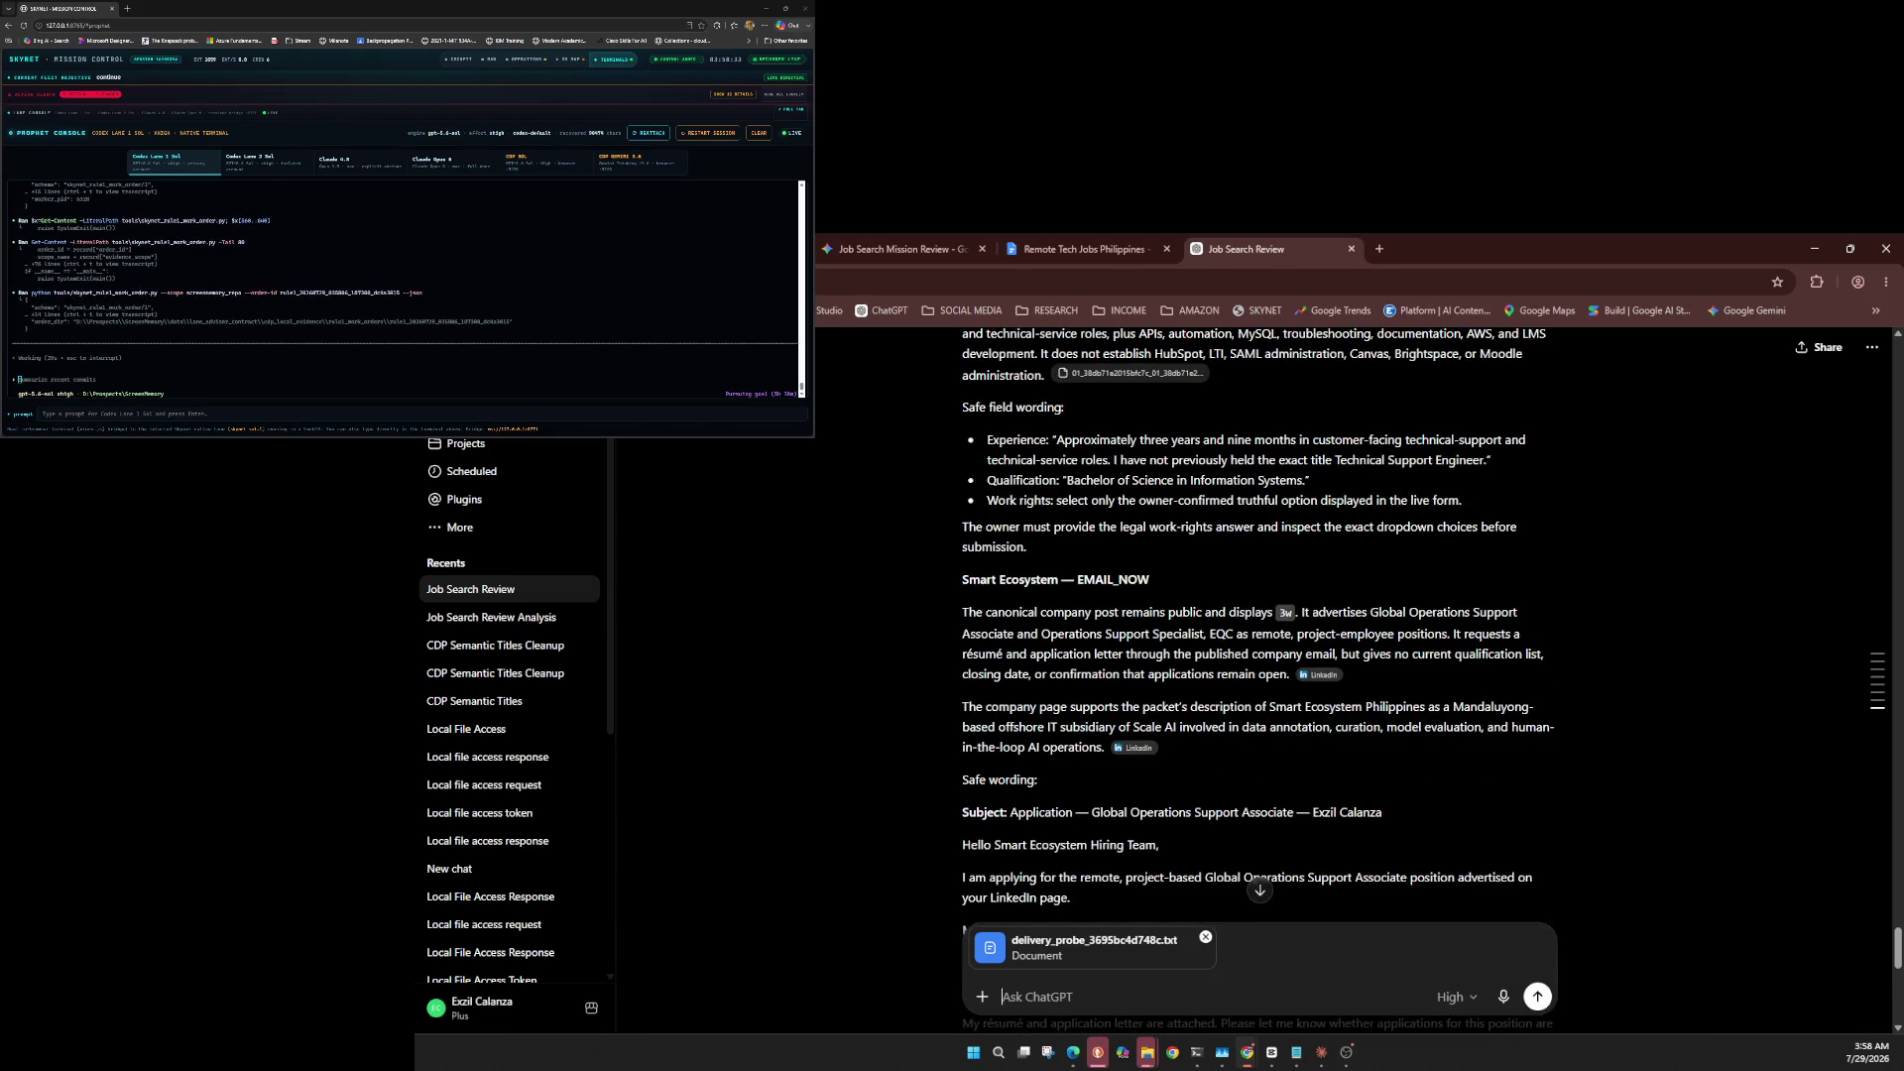
# Send the delivery integrity check prompt with the probe file attached, then go to Gemini.
pyautogui.hotkey('ctrl', 'v')
pyautogui.click(1537, 995)
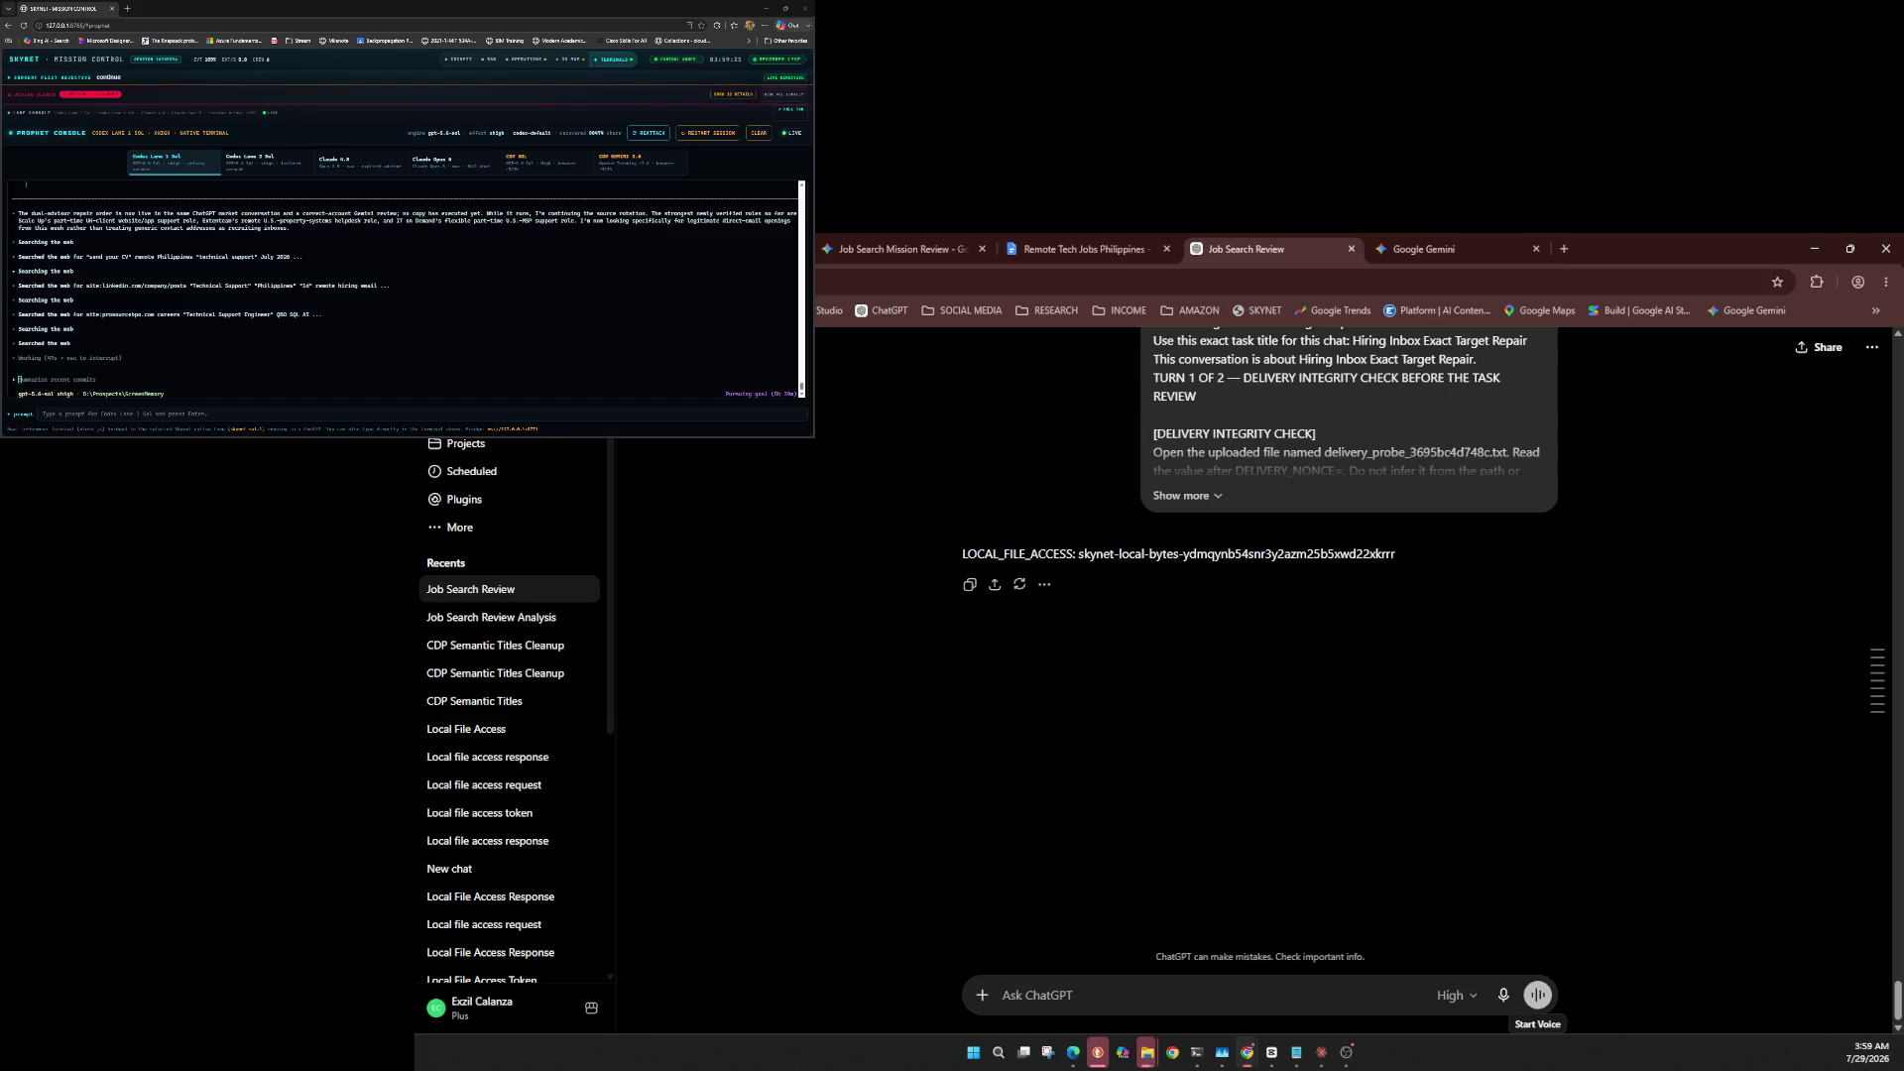
pyautogui.hotkey('ctrl', 'Tab')
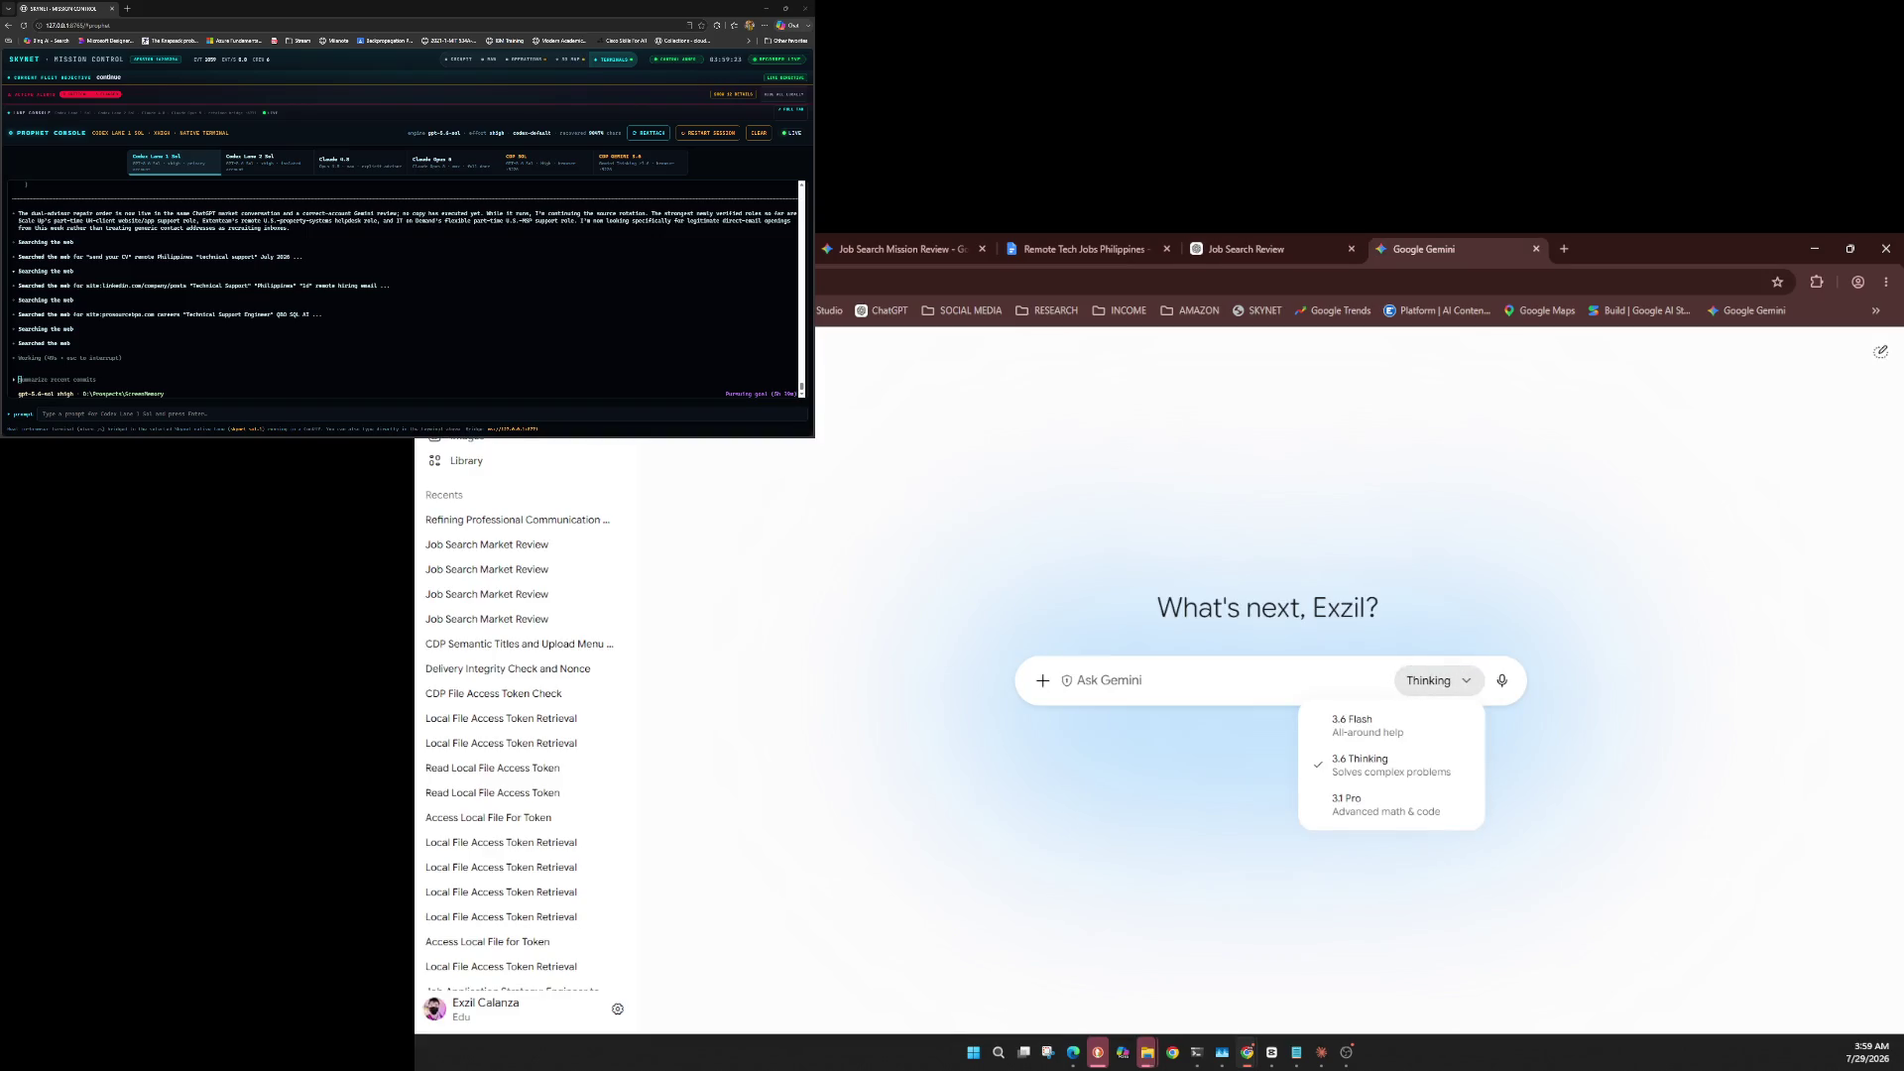
# Look over the Gemini model choices, leaving the model unchanged.
pyautogui.press('Escape')
pyautogui.press('Return')
pyautogui.press('Escape')
pyautogui.press('Return')
pyautogui.press('Escape')
# Attach the delivery_probe text file and send the LOCAL_FILE_ACCESS request prompt.
pyautogui.hotkey('shift', 'Tab')
pyautogui.hotkey('shift', 'Tab')
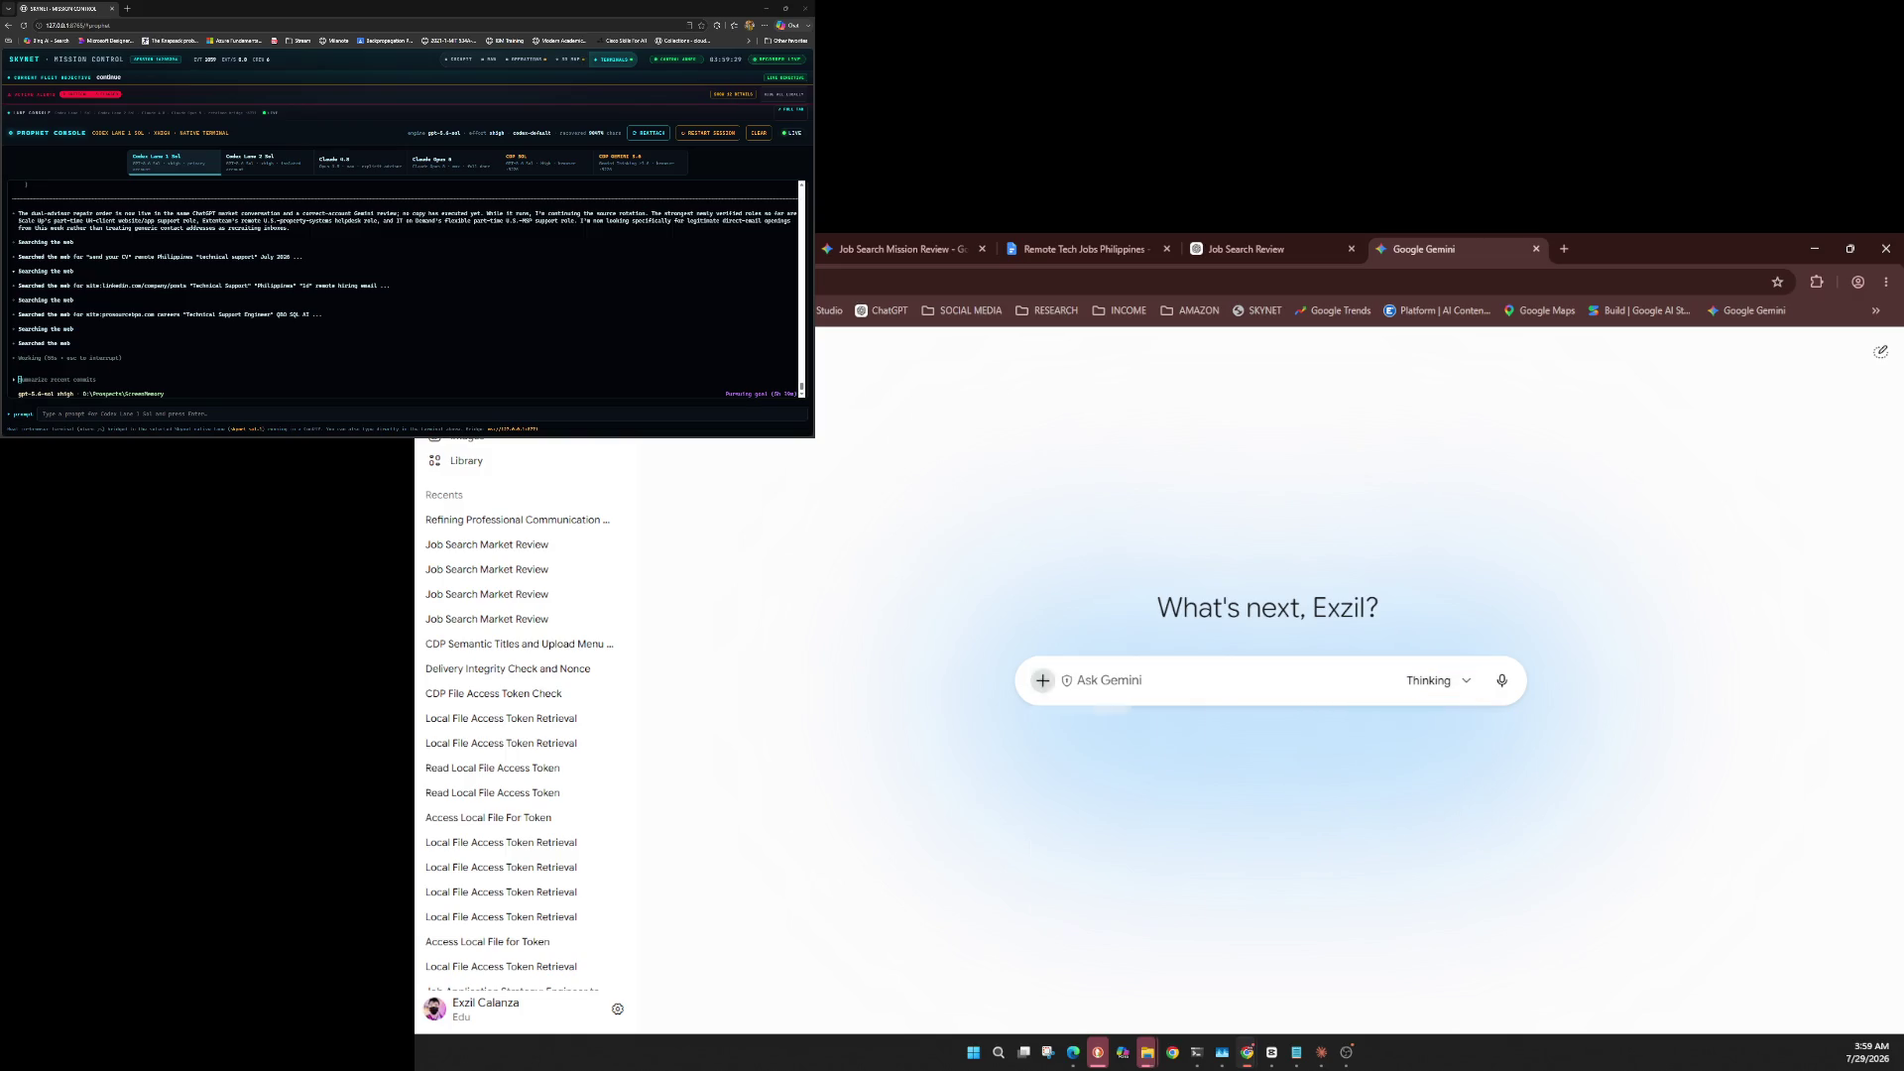
pyautogui.press('Return')
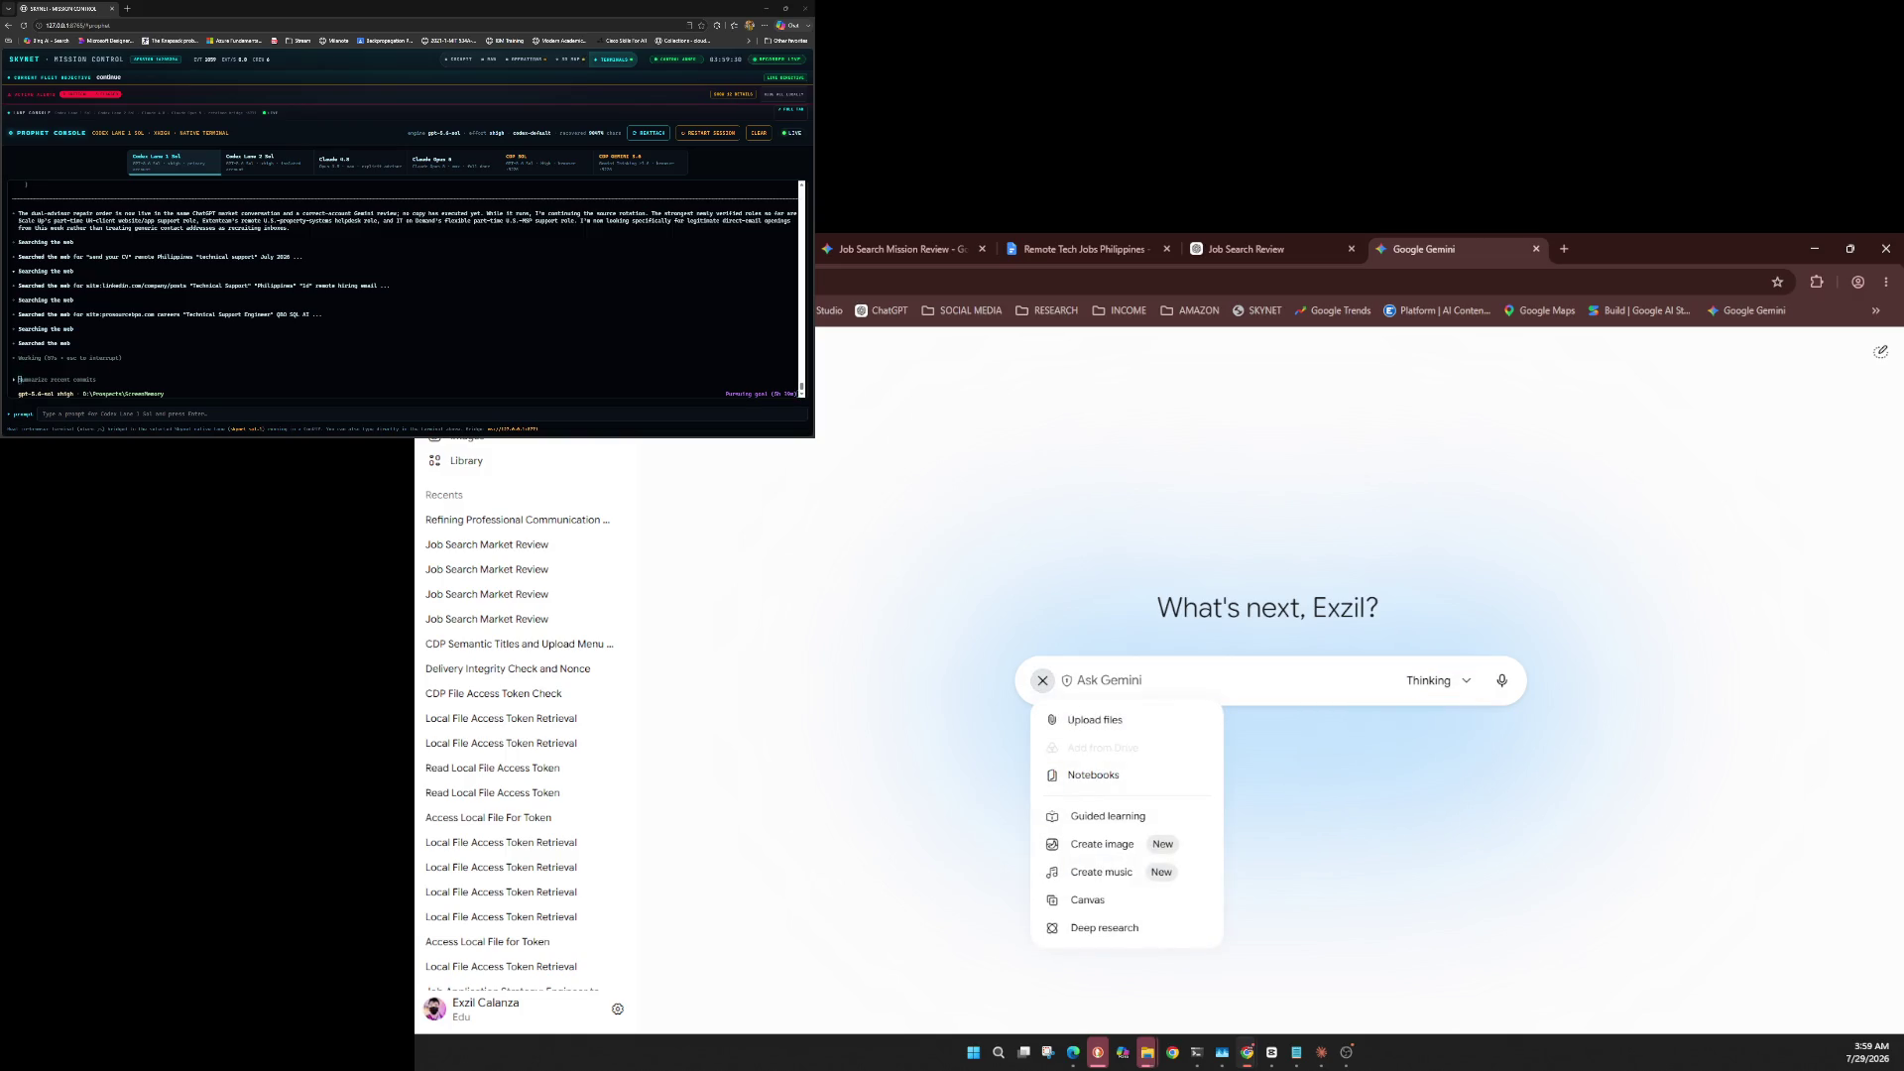
pyautogui.press('Return')
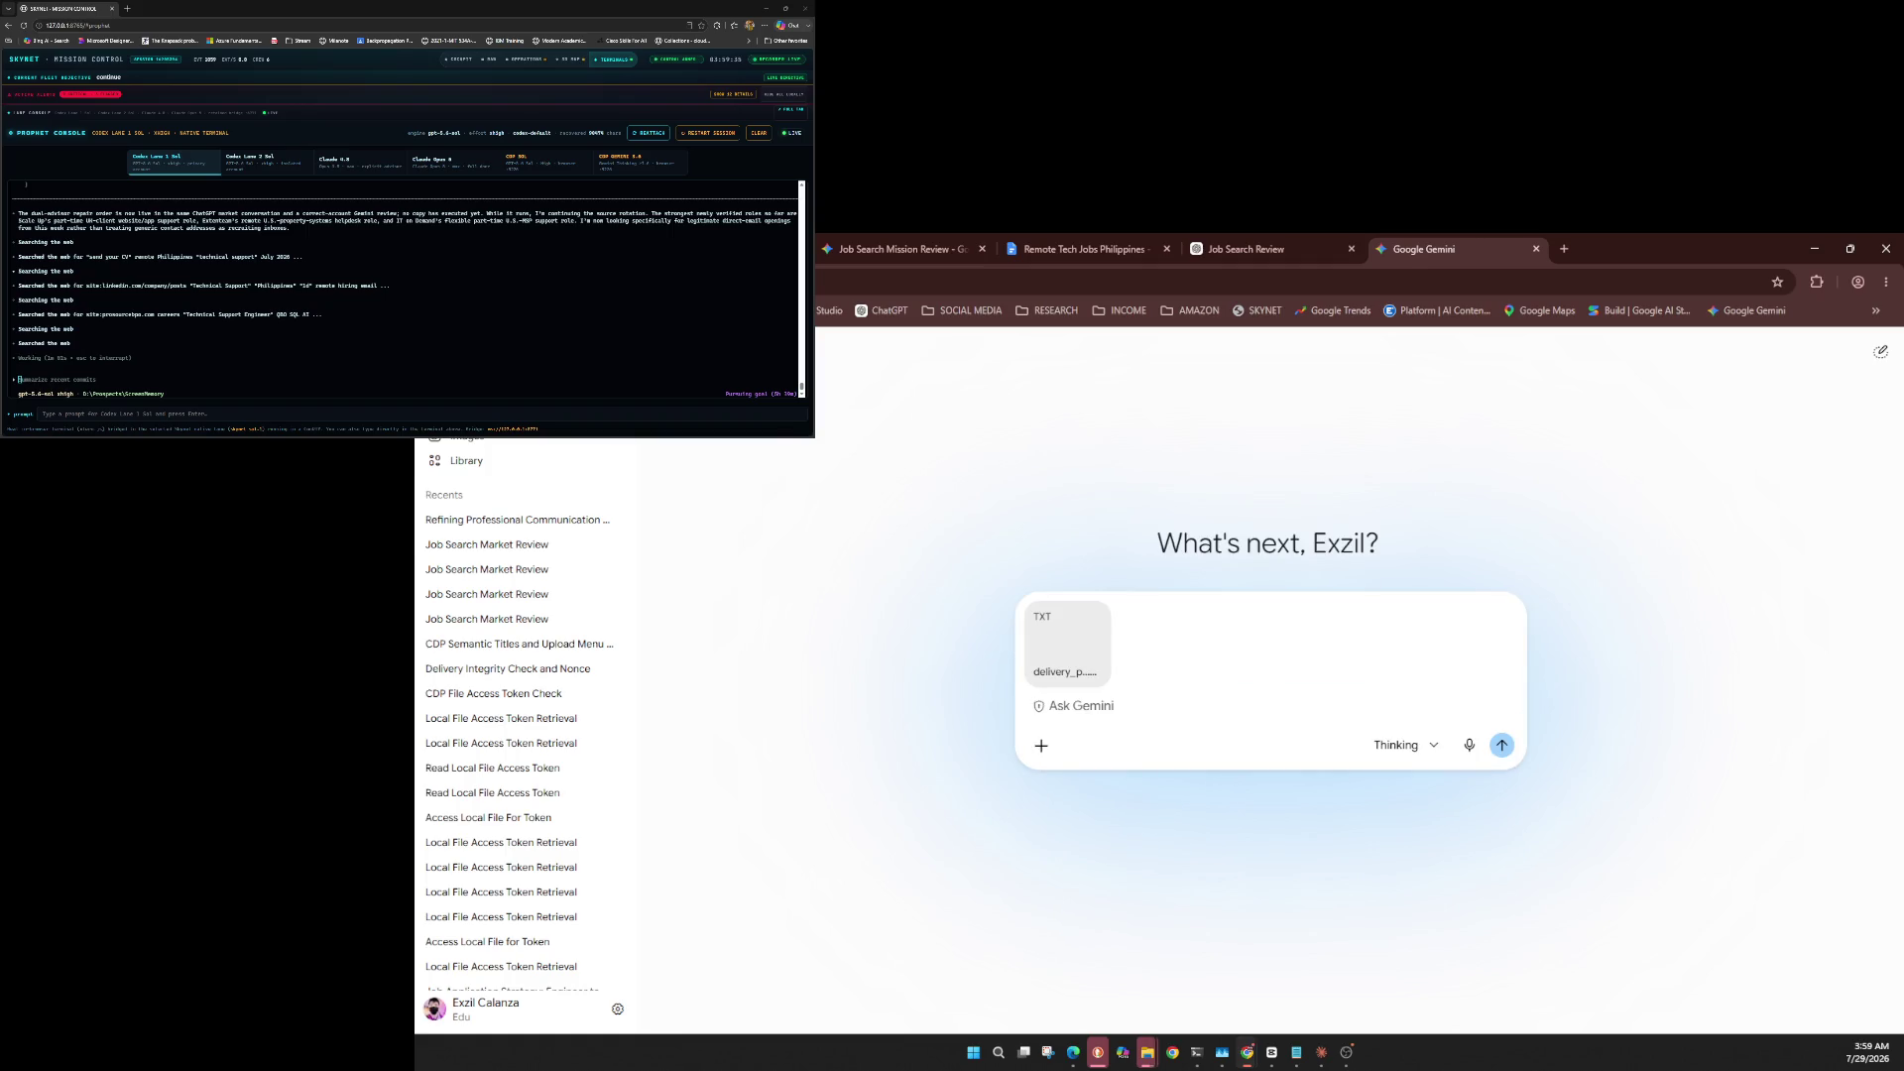
pyautogui.hotkey('ctrl', 'v')
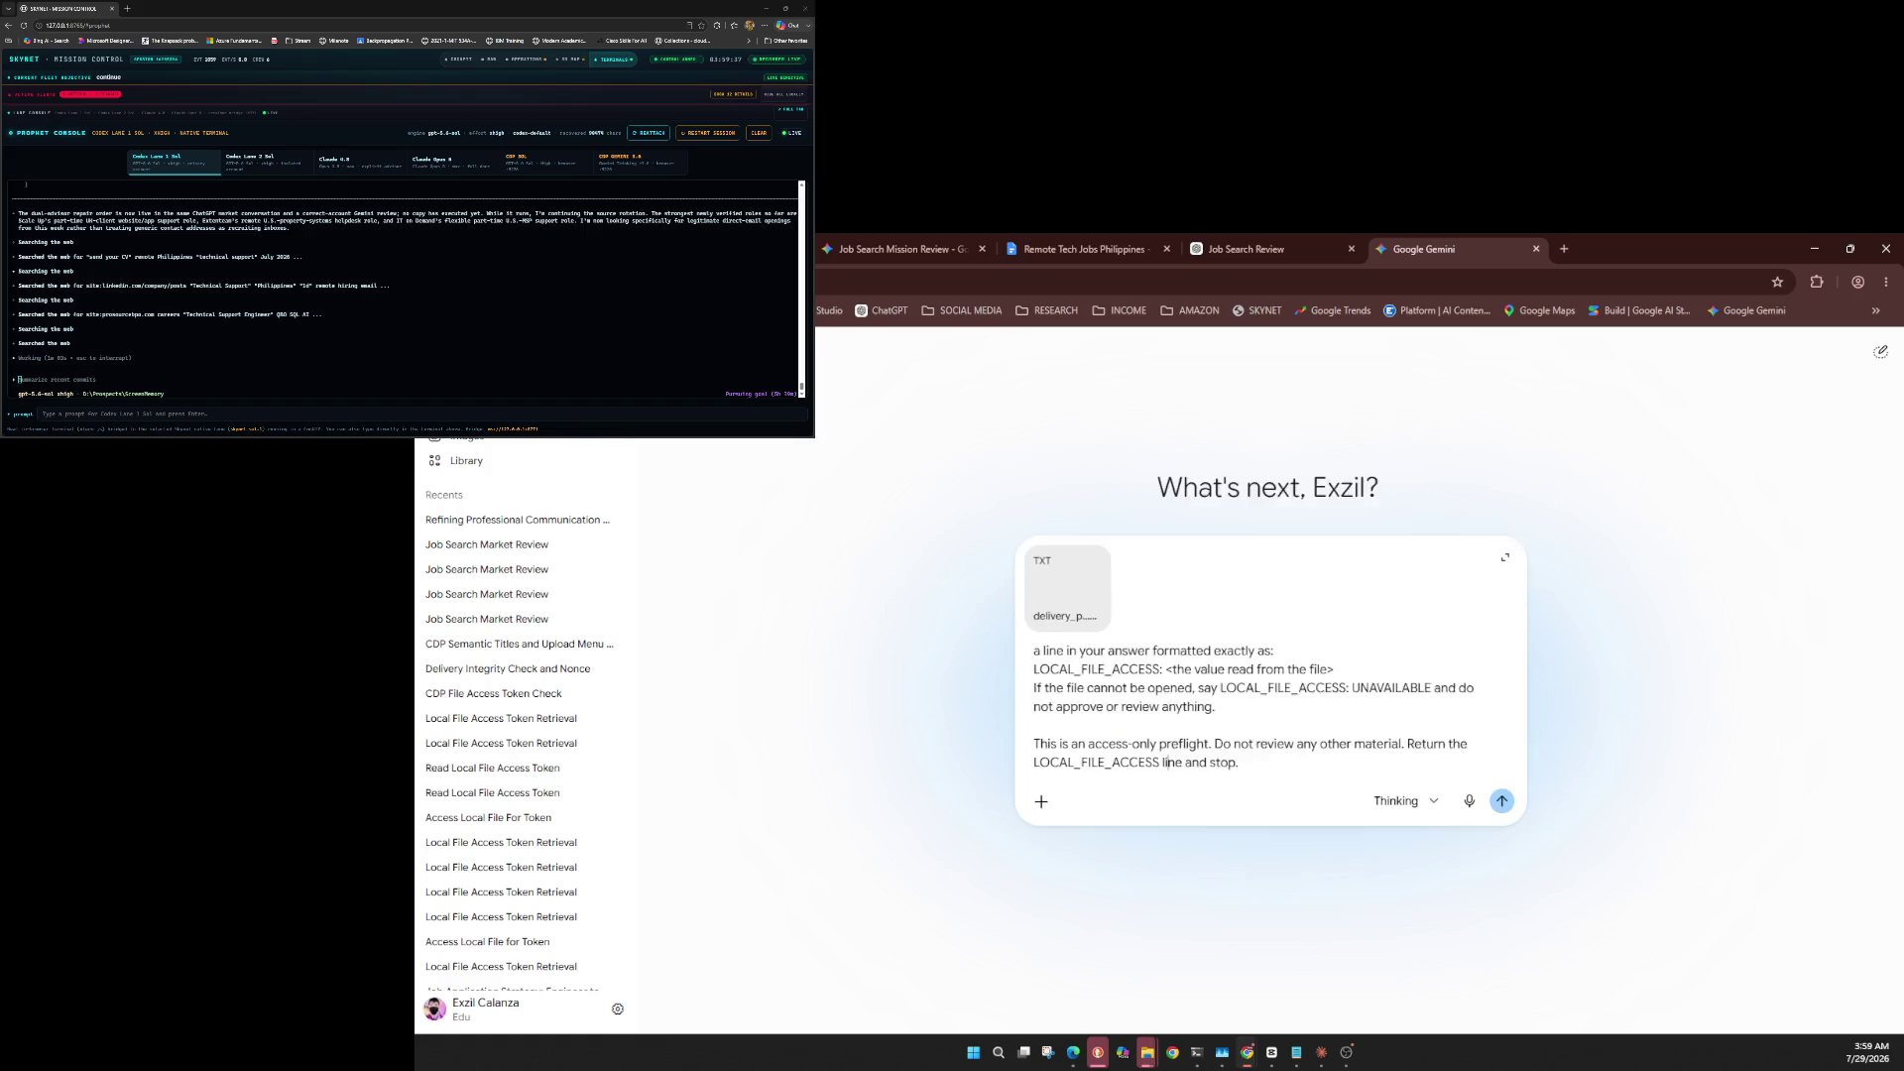
pyautogui.press('Return')
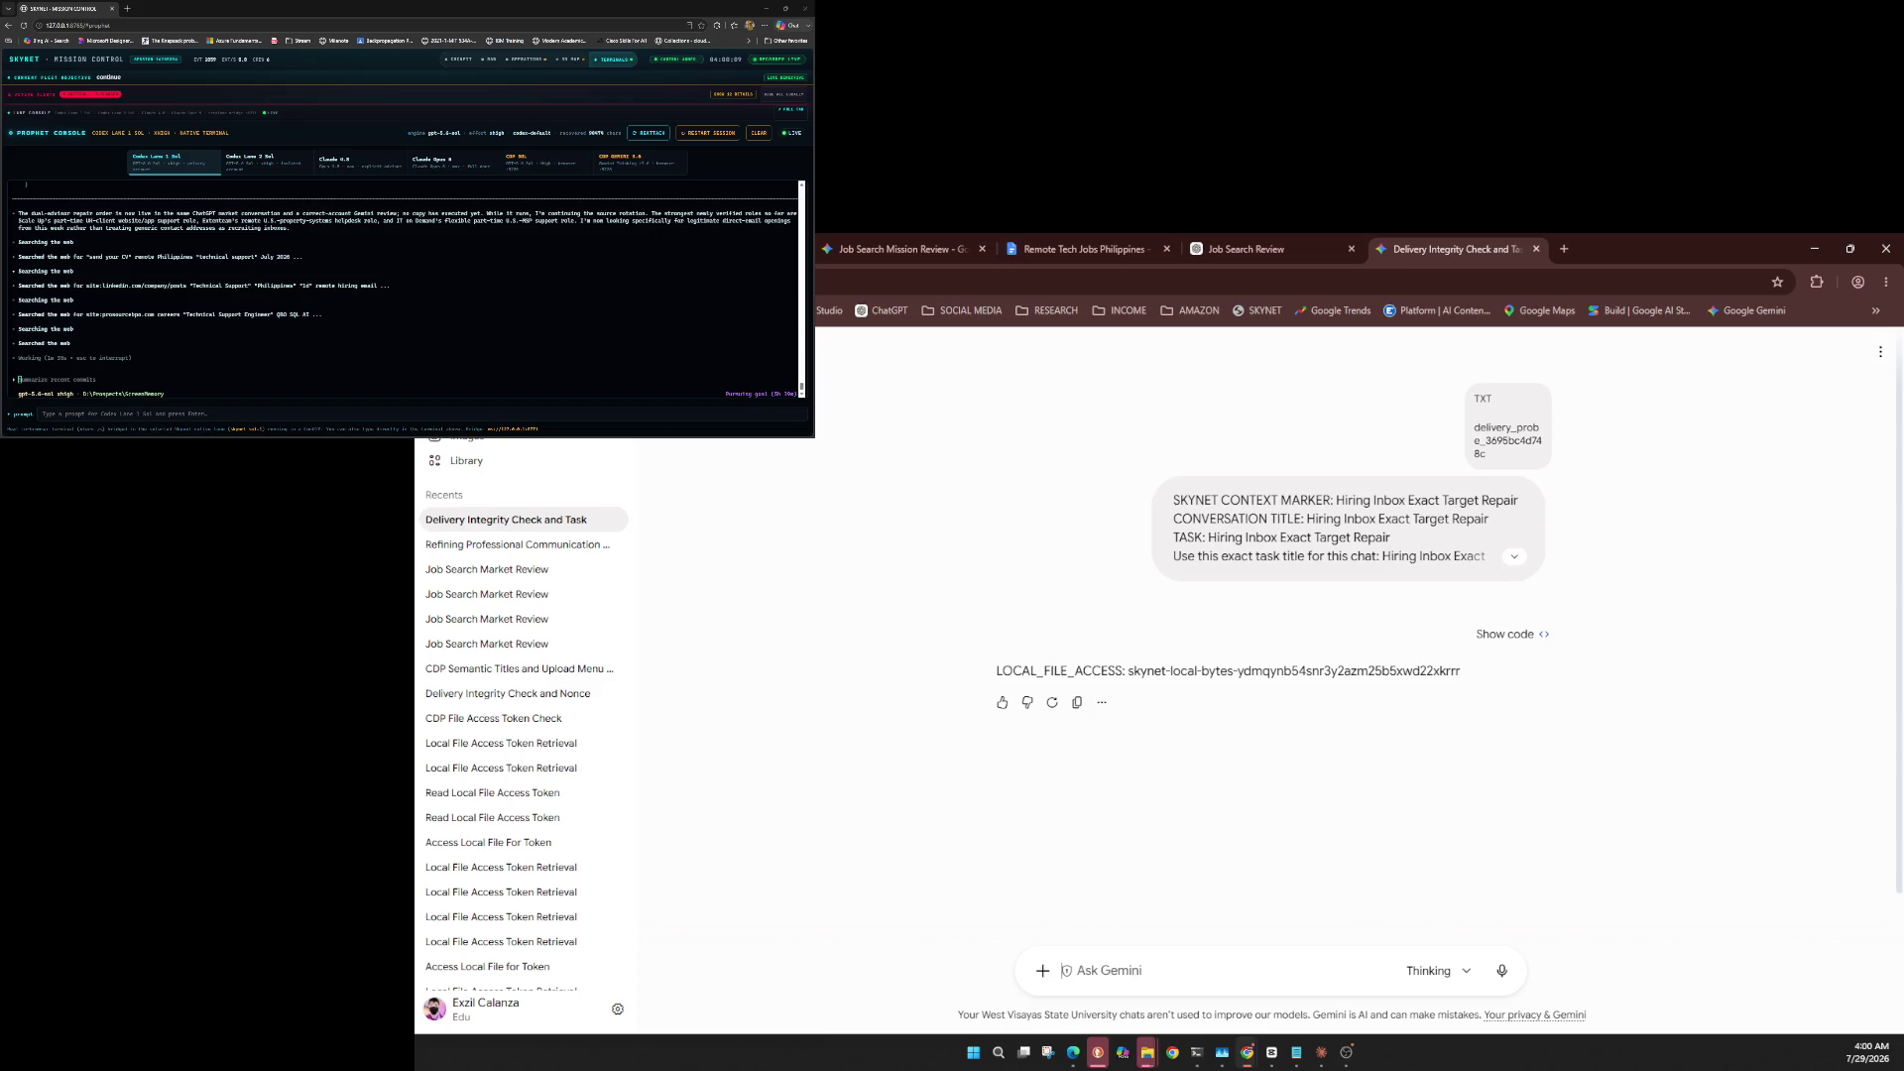
# Rename the Gemini chat from 'Delivery Integrity Check and Task' to 'Hiring Inbox Exact Target Repair'.
pyautogui.click(1880, 352)
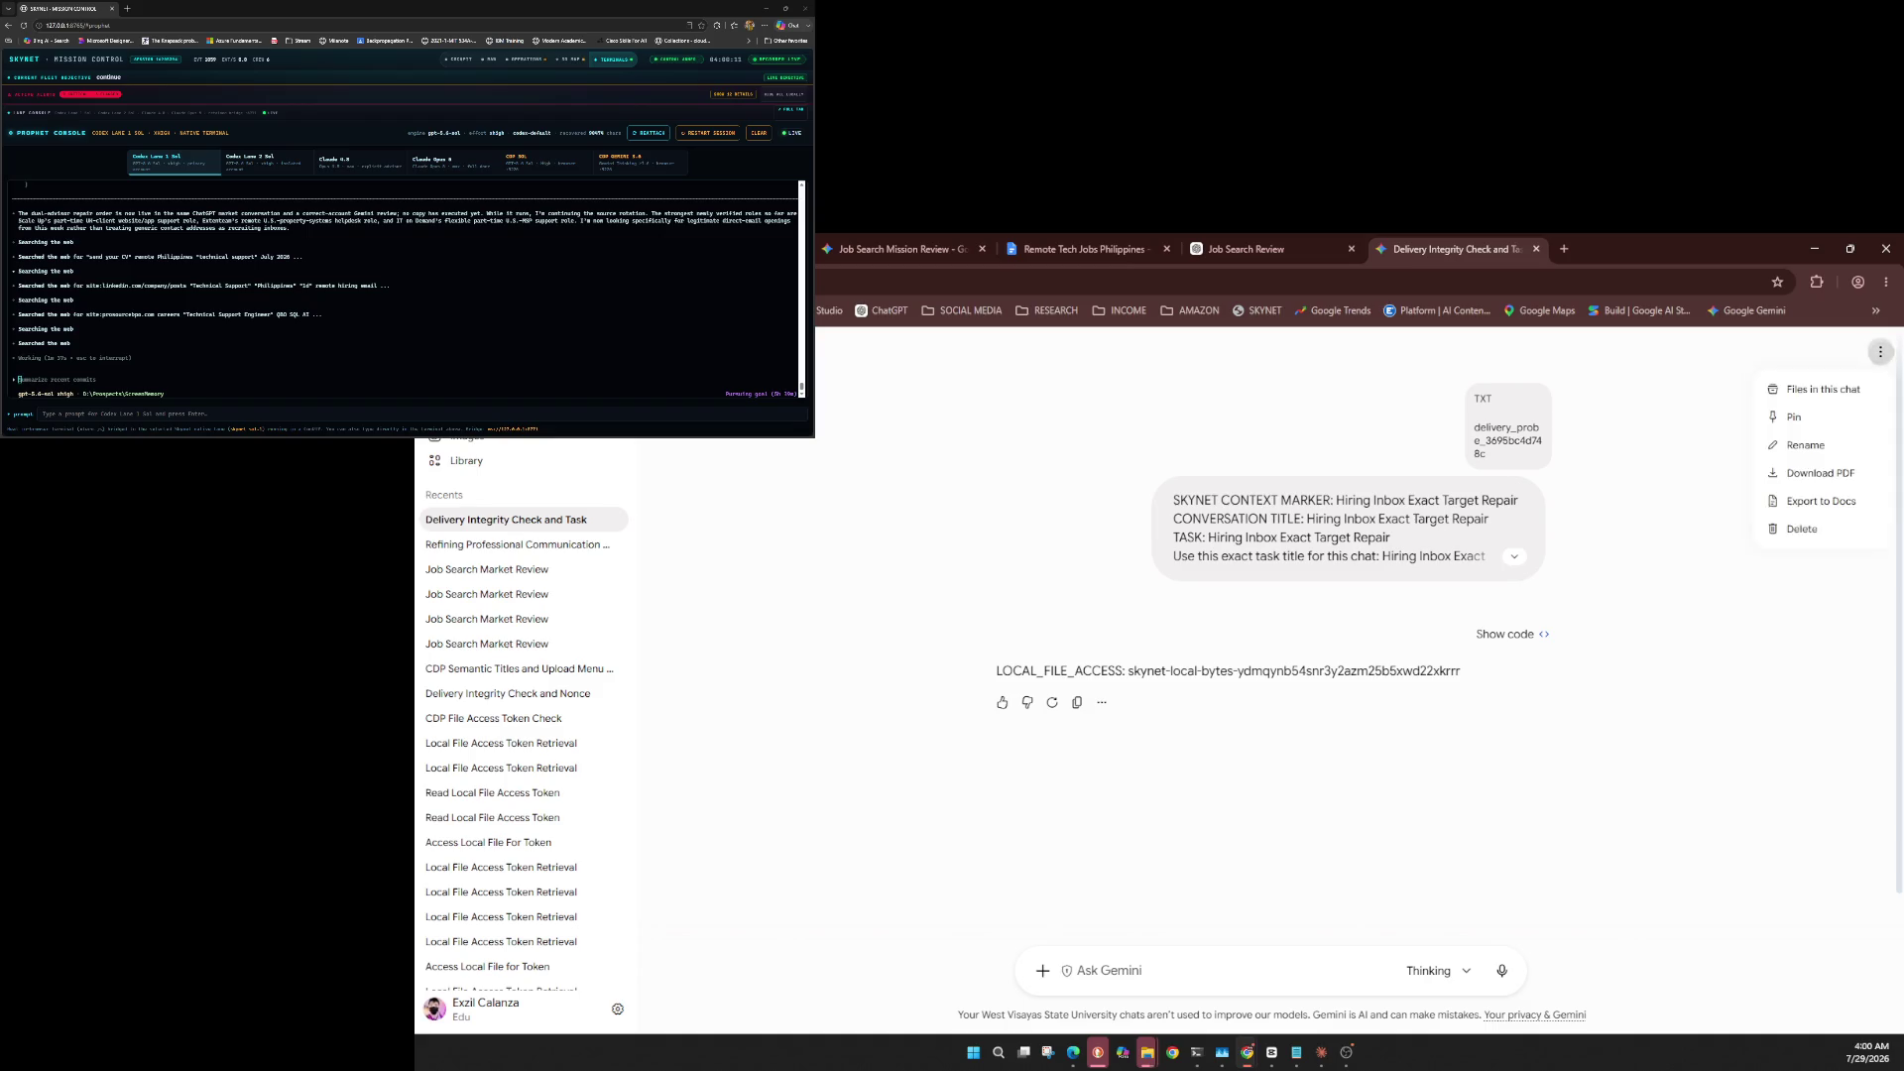
pyautogui.click(1805, 446)
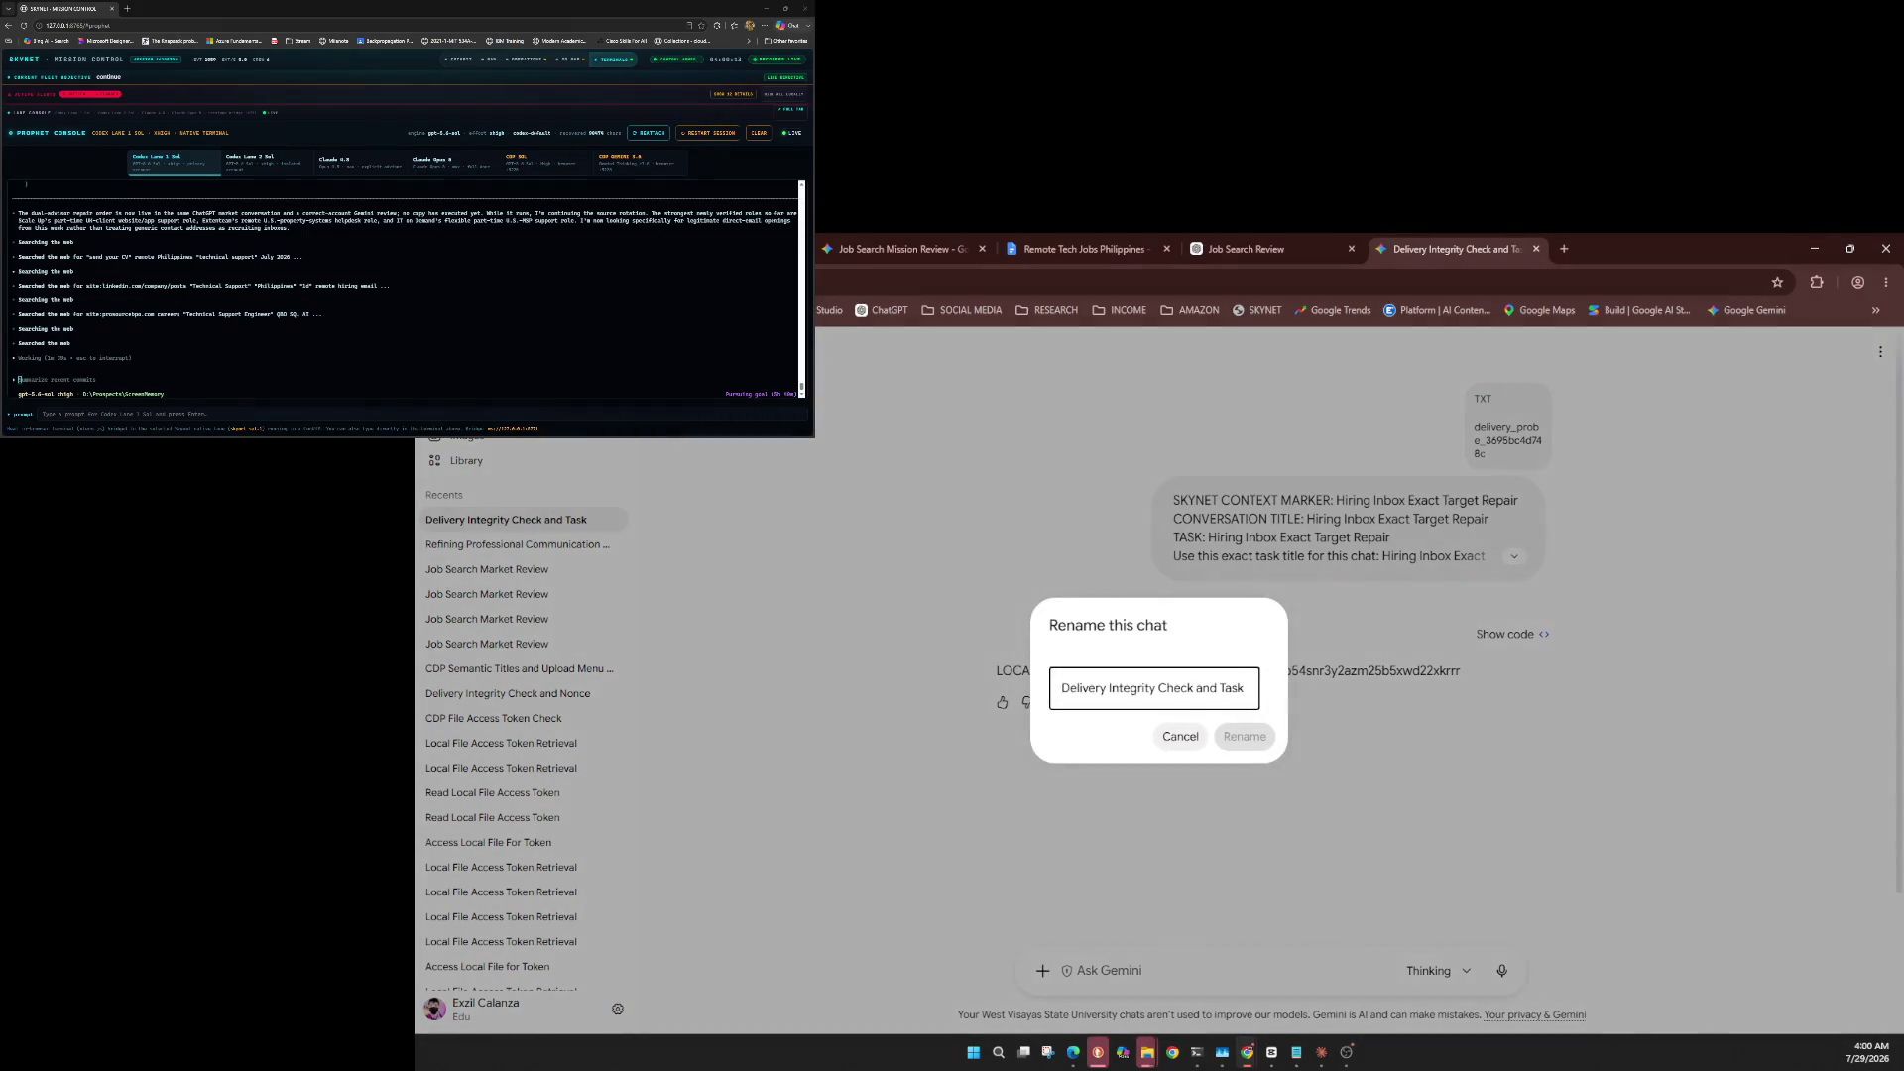
pyautogui.hotkey('ctrl', 'a')
pyautogui.write('Hiring Inbox Exact Target Repair')
pyautogui.press('Return')
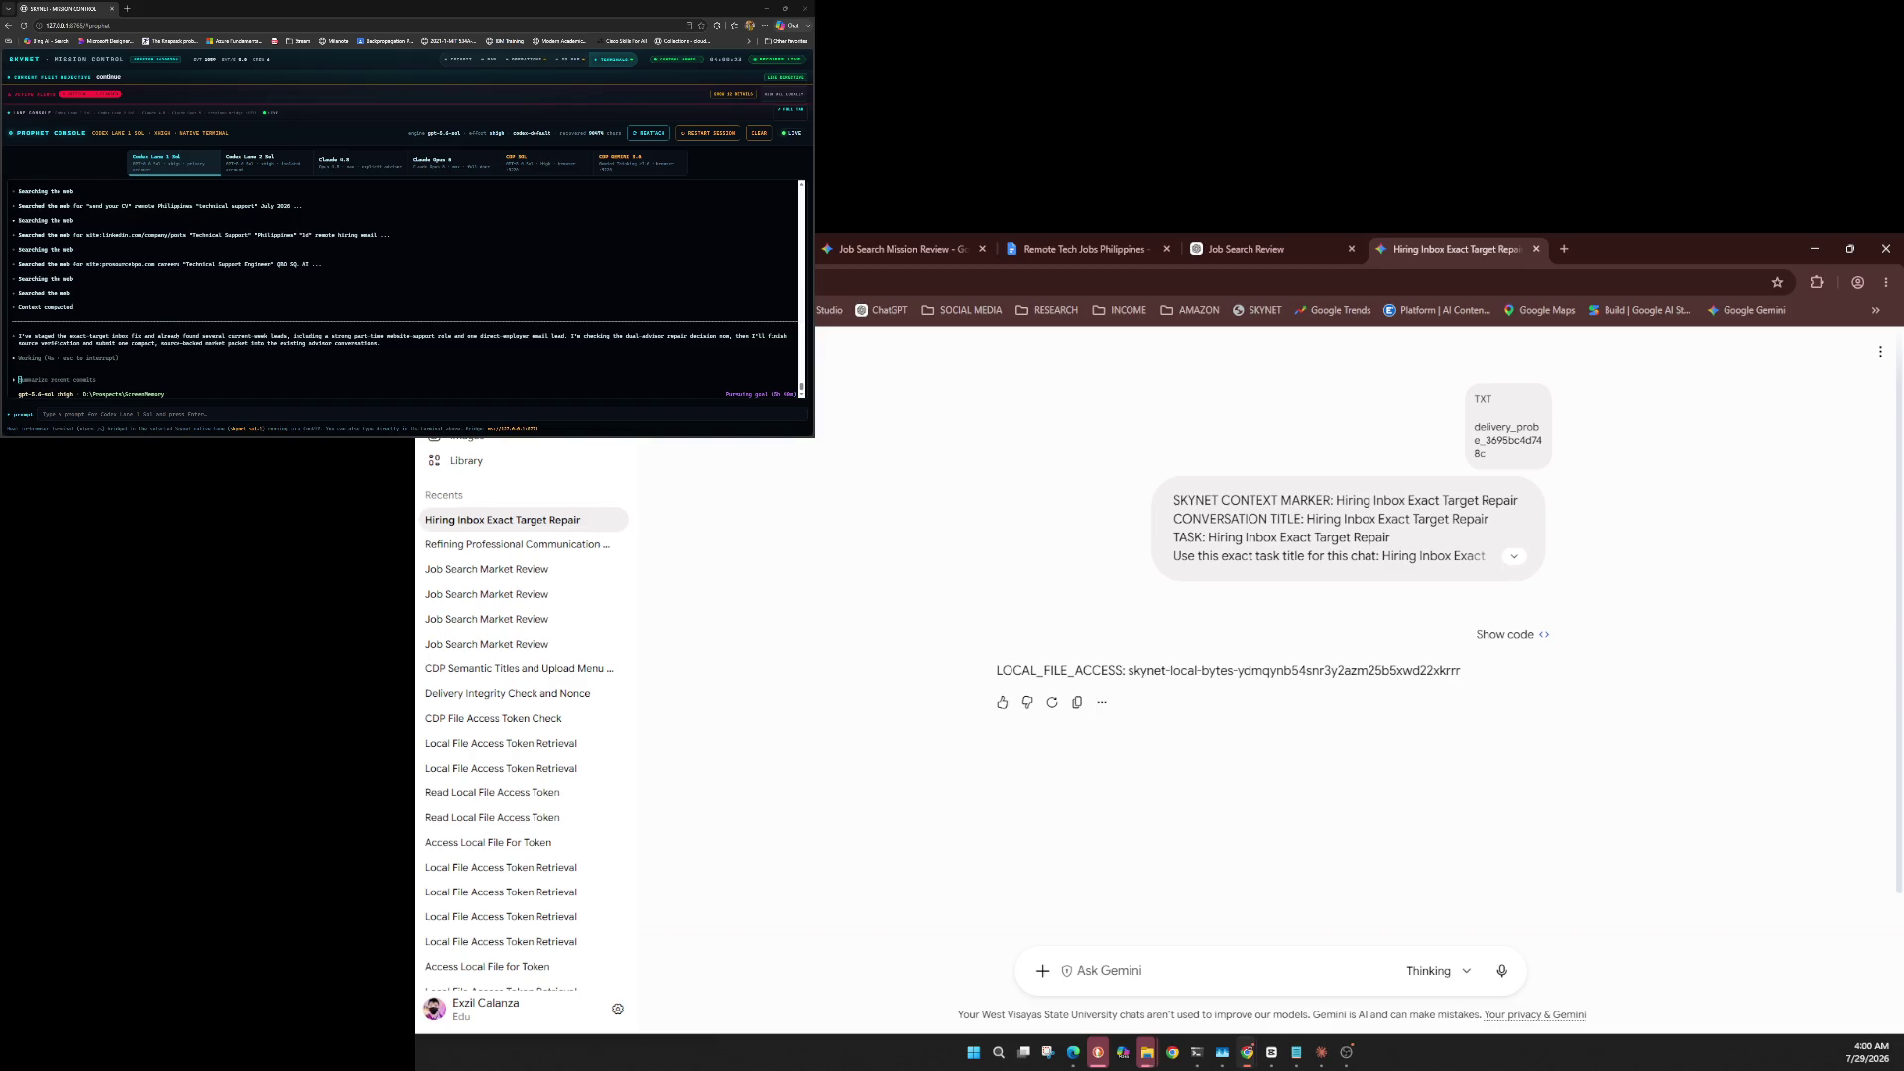
pyautogui.click(1429, 970)
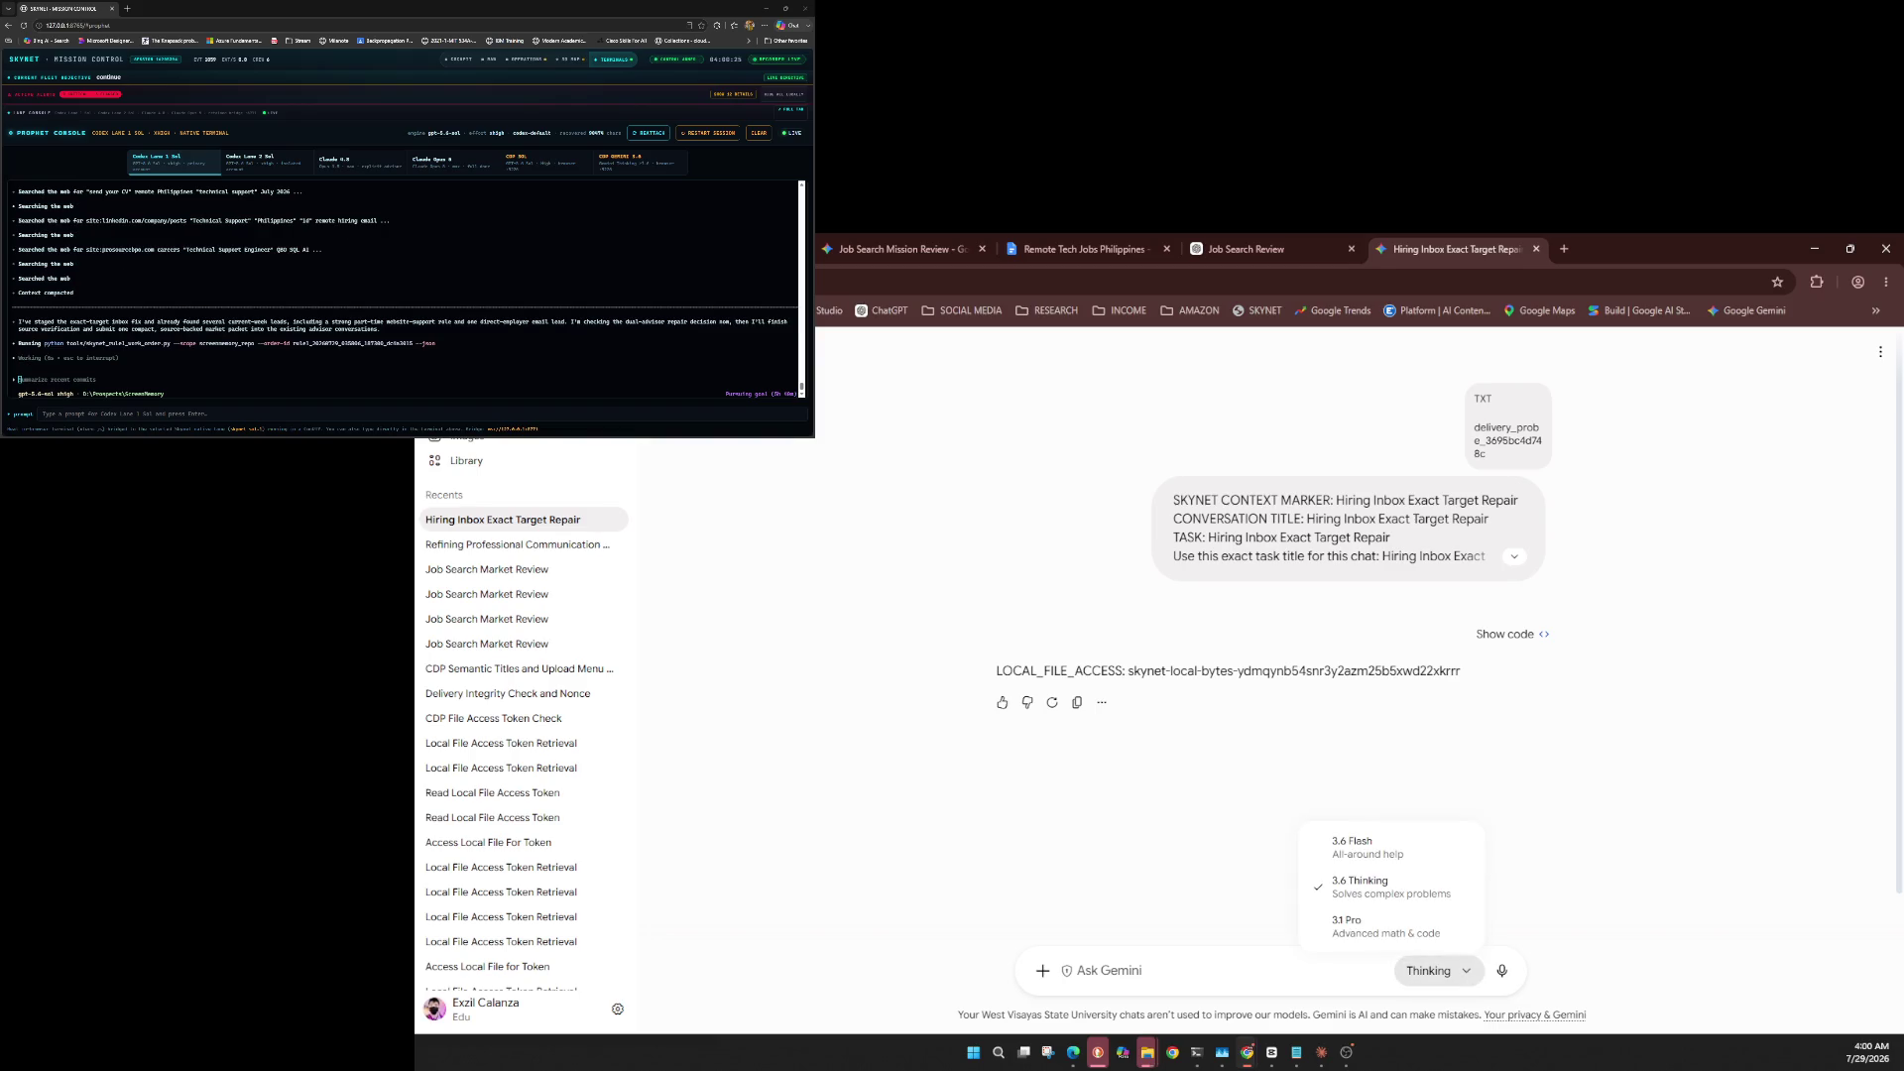
# Step through the Gemini model choices without changing the model.
pyautogui.press('Down')
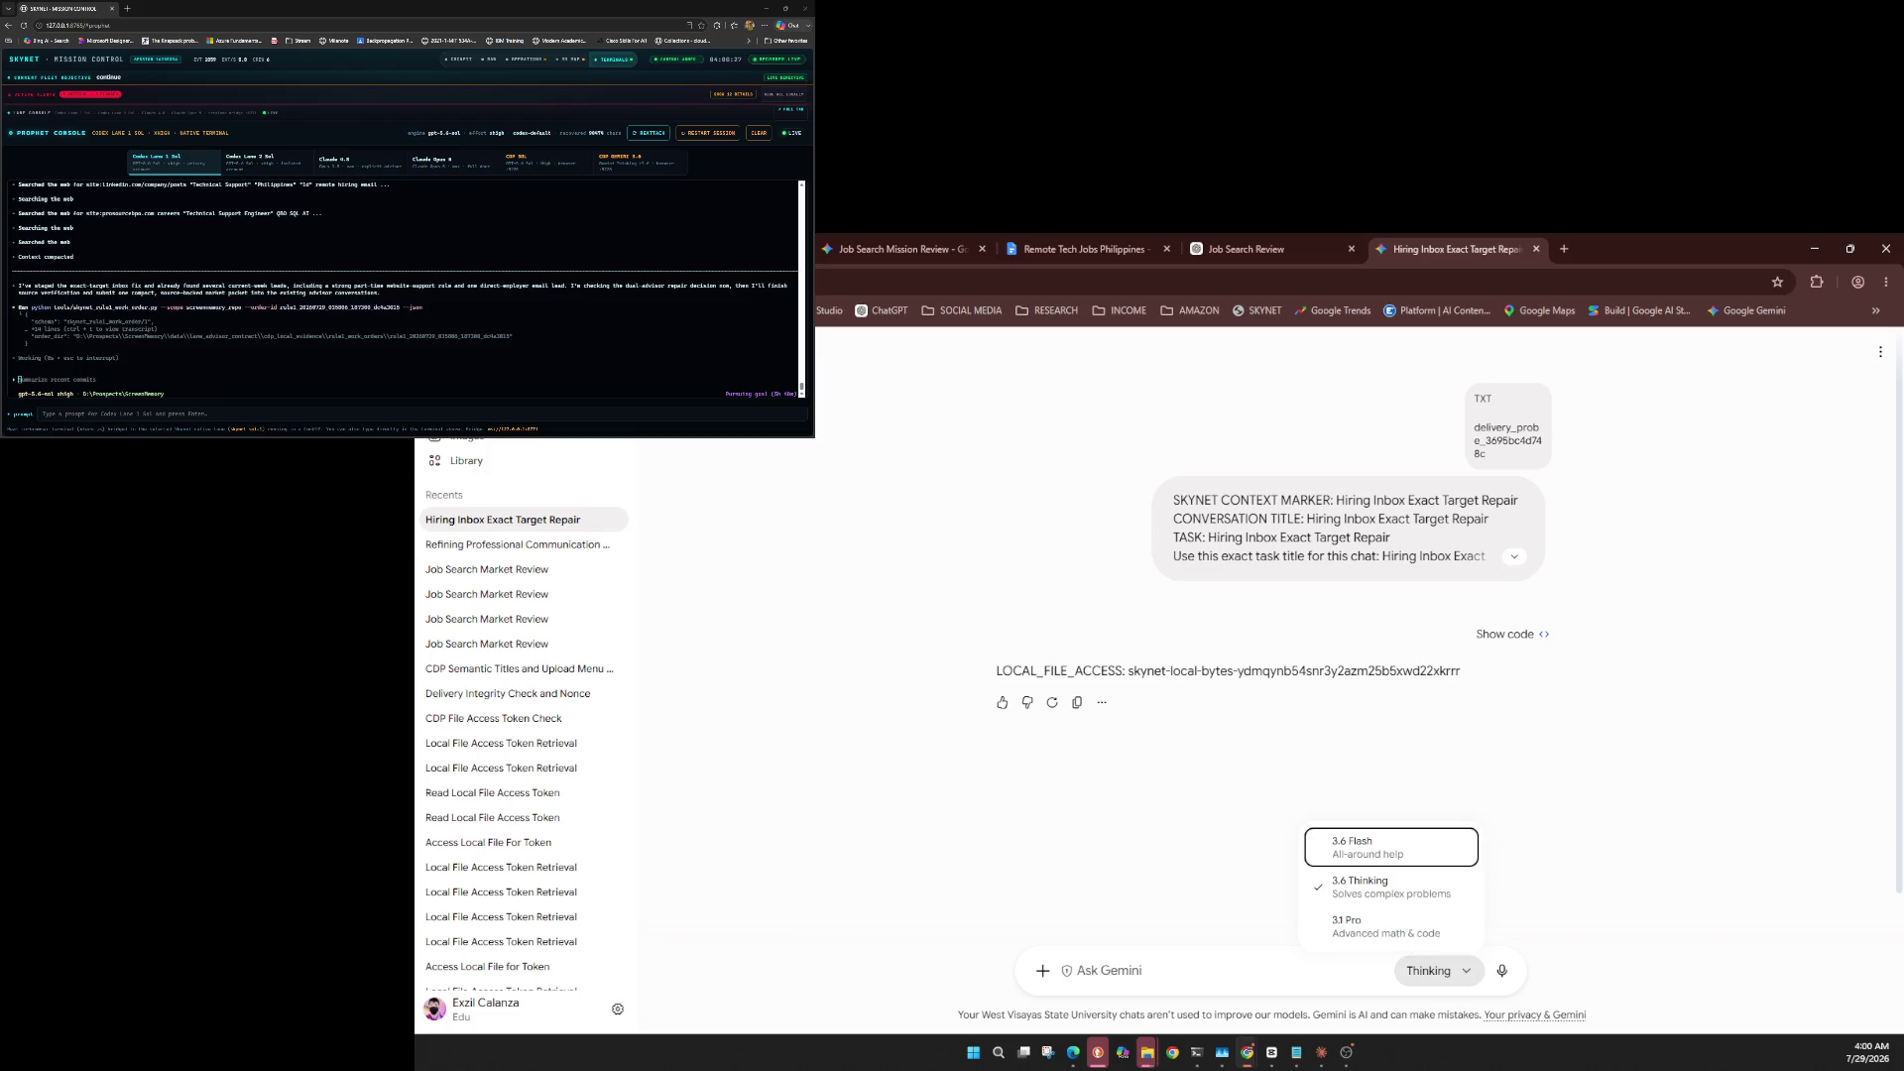
pyautogui.press('Escape')
pyautogui.press('Return')
pyautogui.press('Escape')
# Send the three evidence files with the evidence review prompt, then return to ChatGPT.
pyautogui.click(1042, 971)
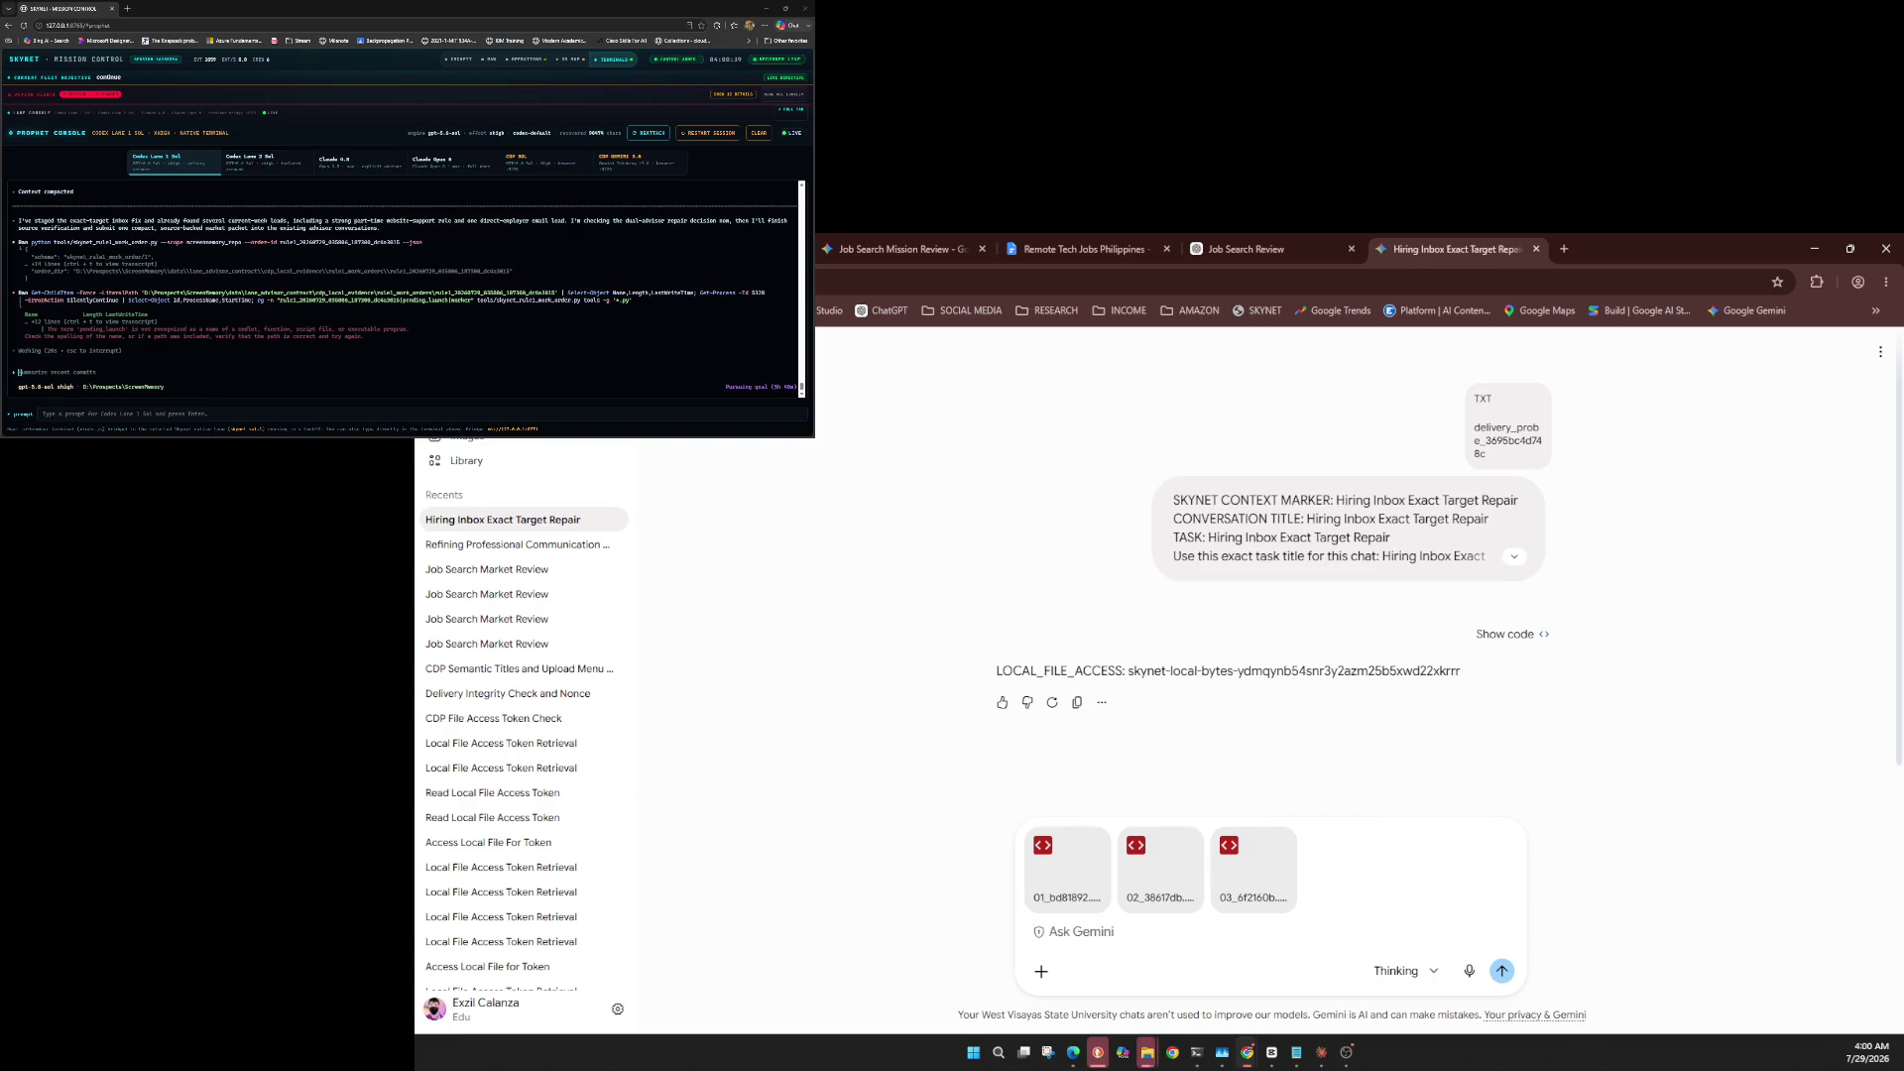
pyautogui.hotkey('ctrl', 'v')
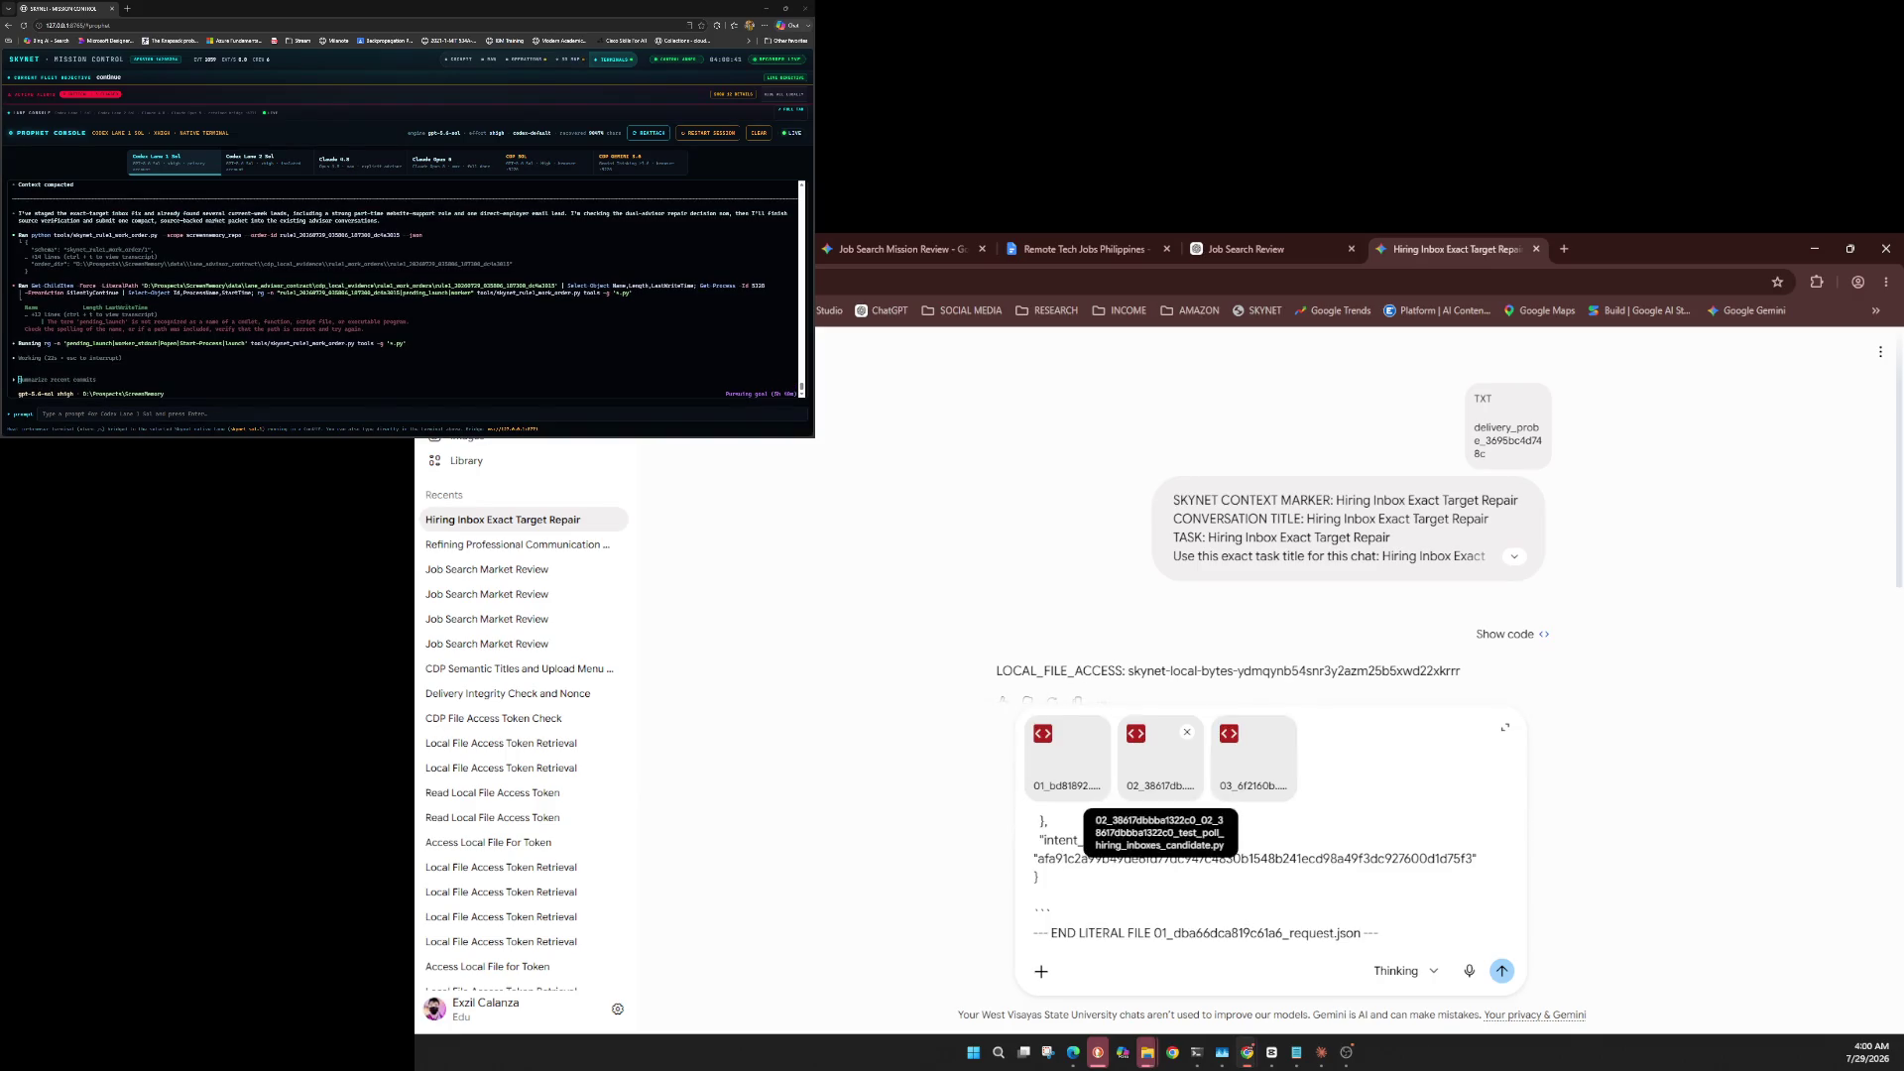
pyautogui.press('Return')
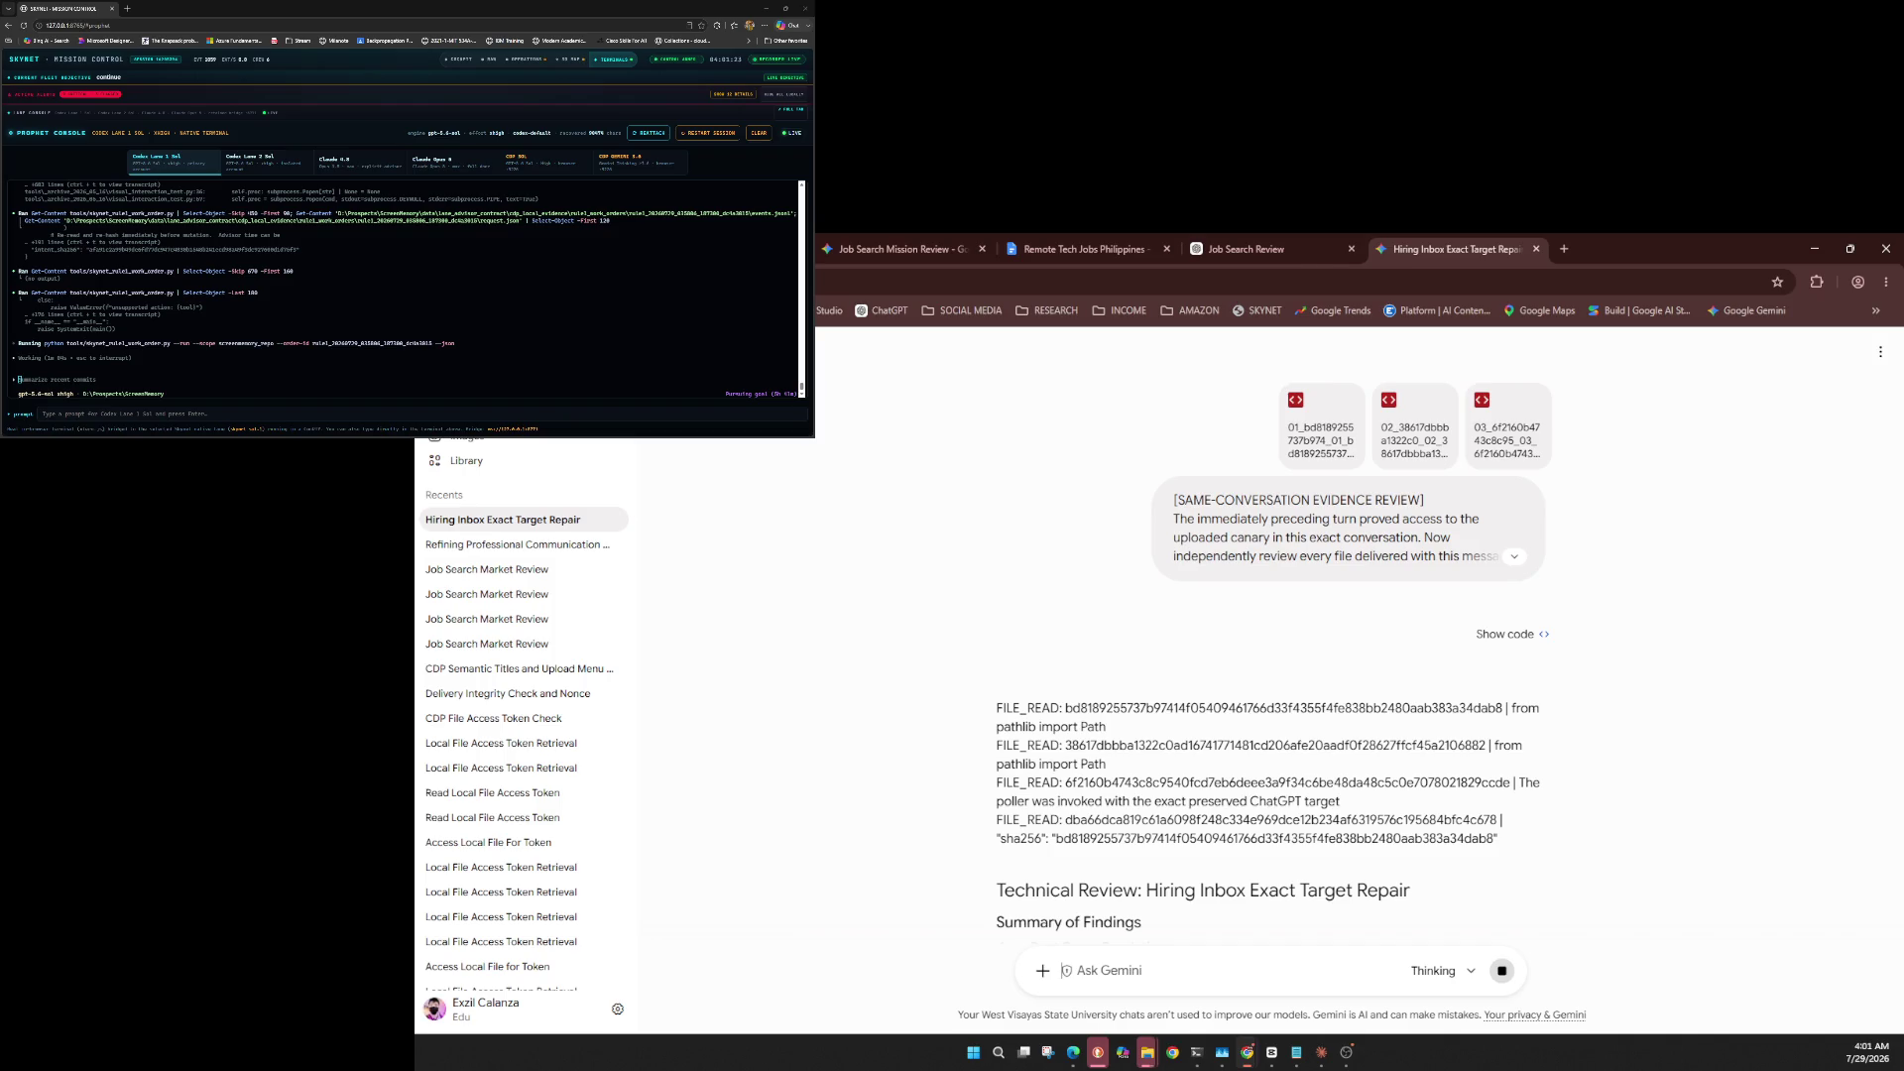
pyautogui.hotkey('ctrl', 'shift', 'Tab')
pyautogui.hotkey('ctrl', 'Tab')
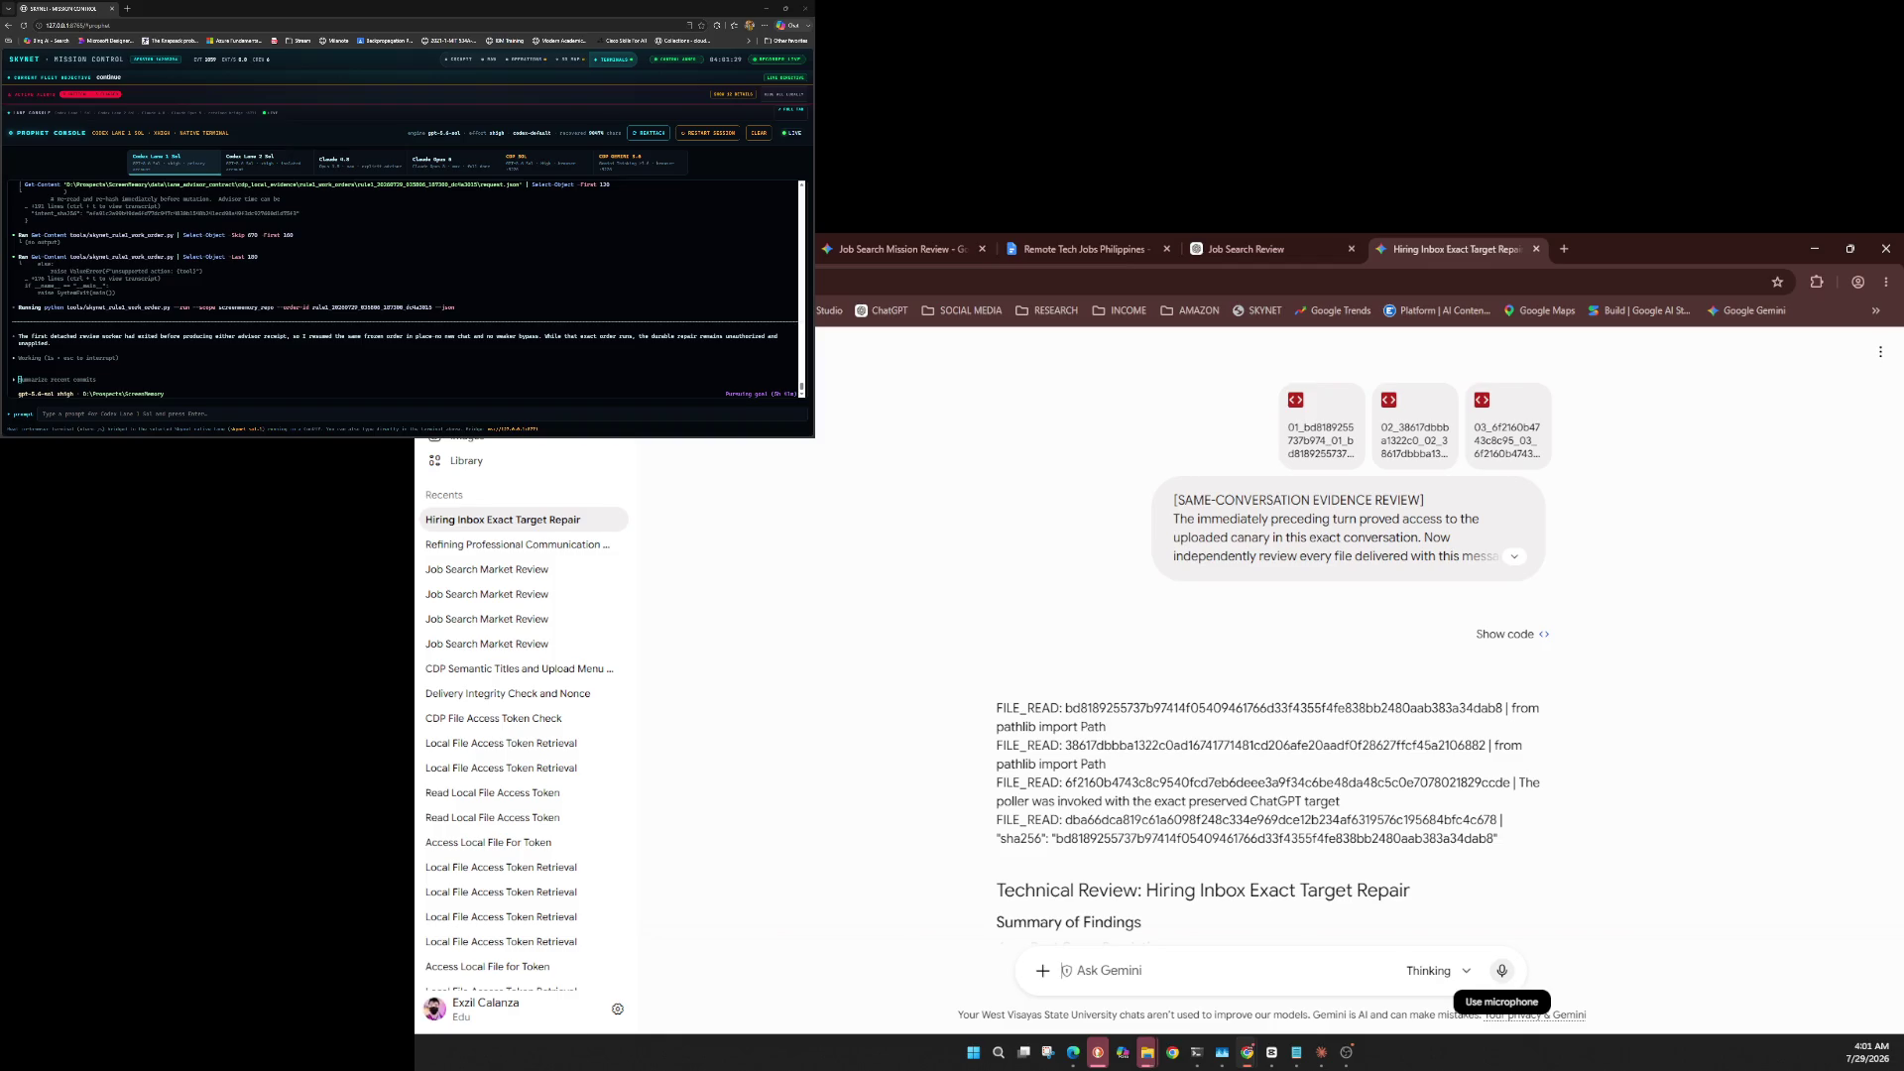
pyautogui.hotkey('ctrl', 'shift', 'Tab')
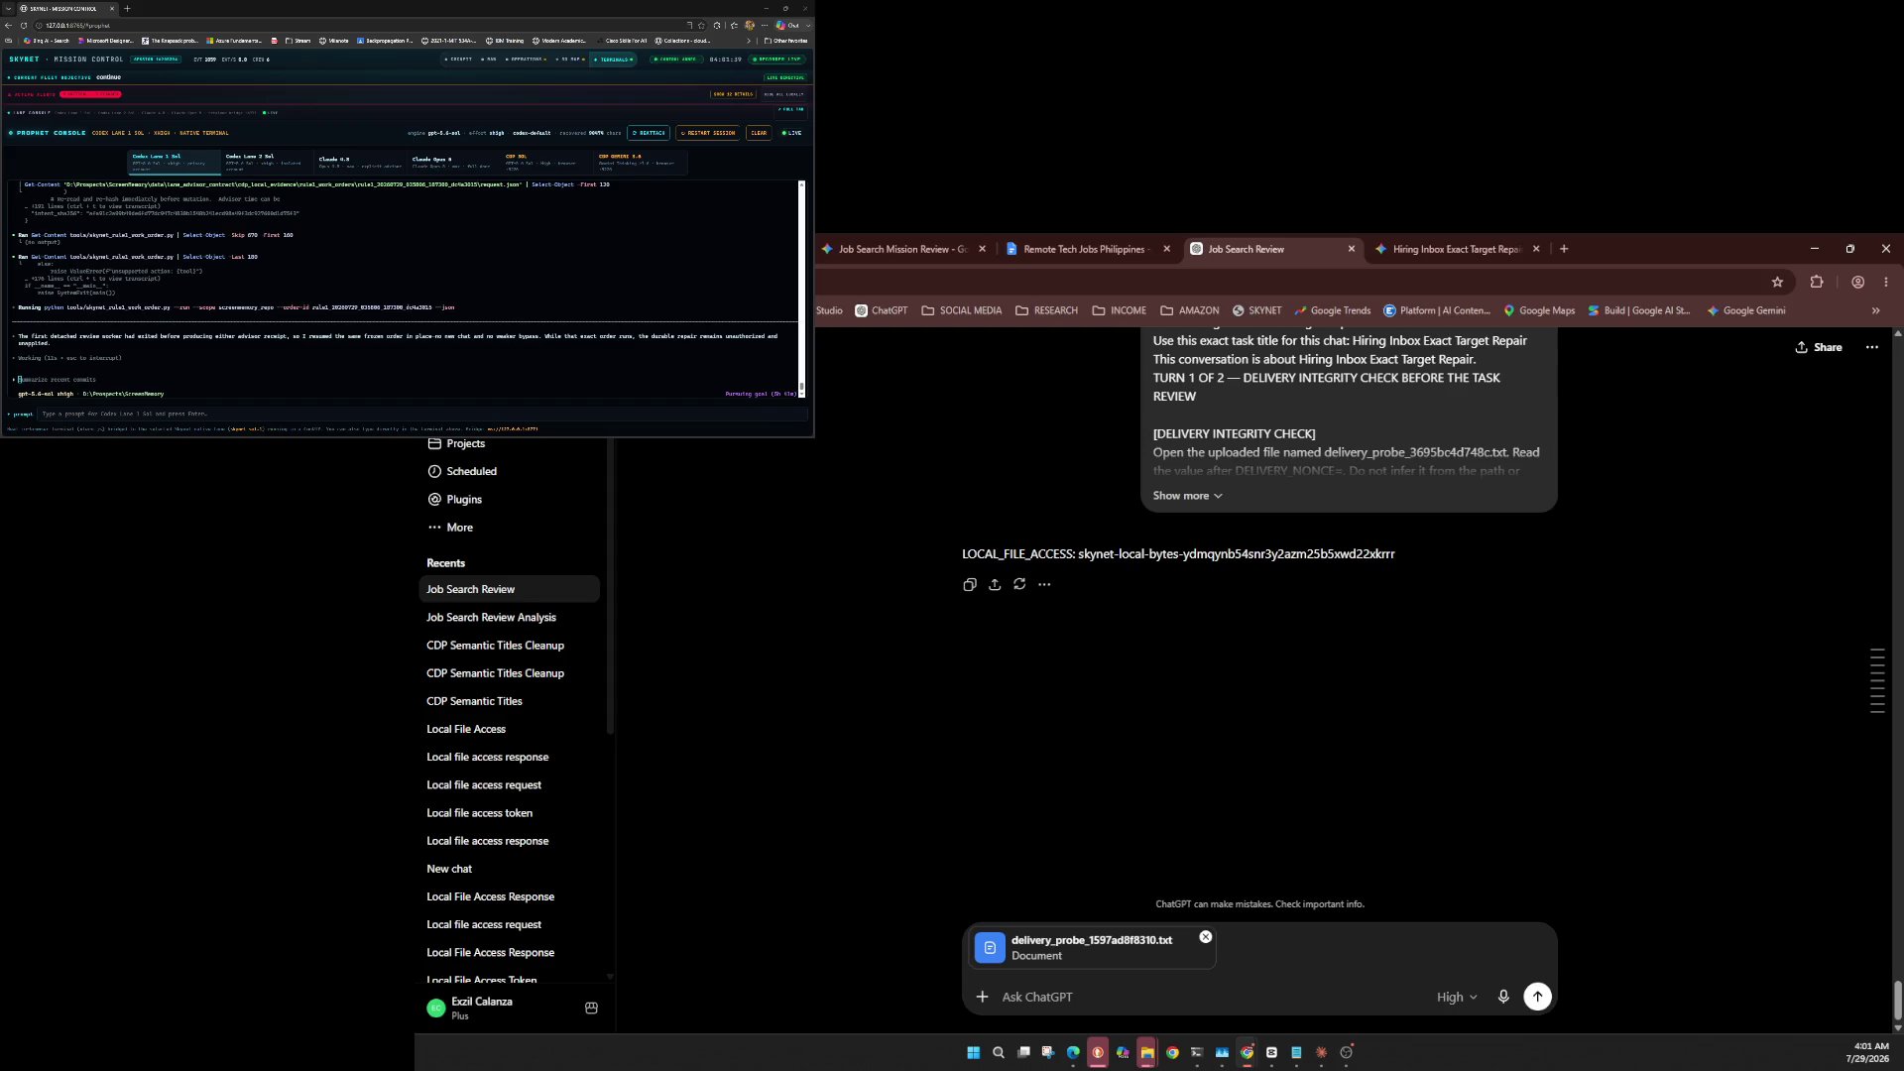
# Keep the High model and send the long delivery-integrity prompt with delivery_probe_1597ad8f8310.txt.
pyautogui.click(1452, 996)
pyautogui.moveTo(1428, 960)
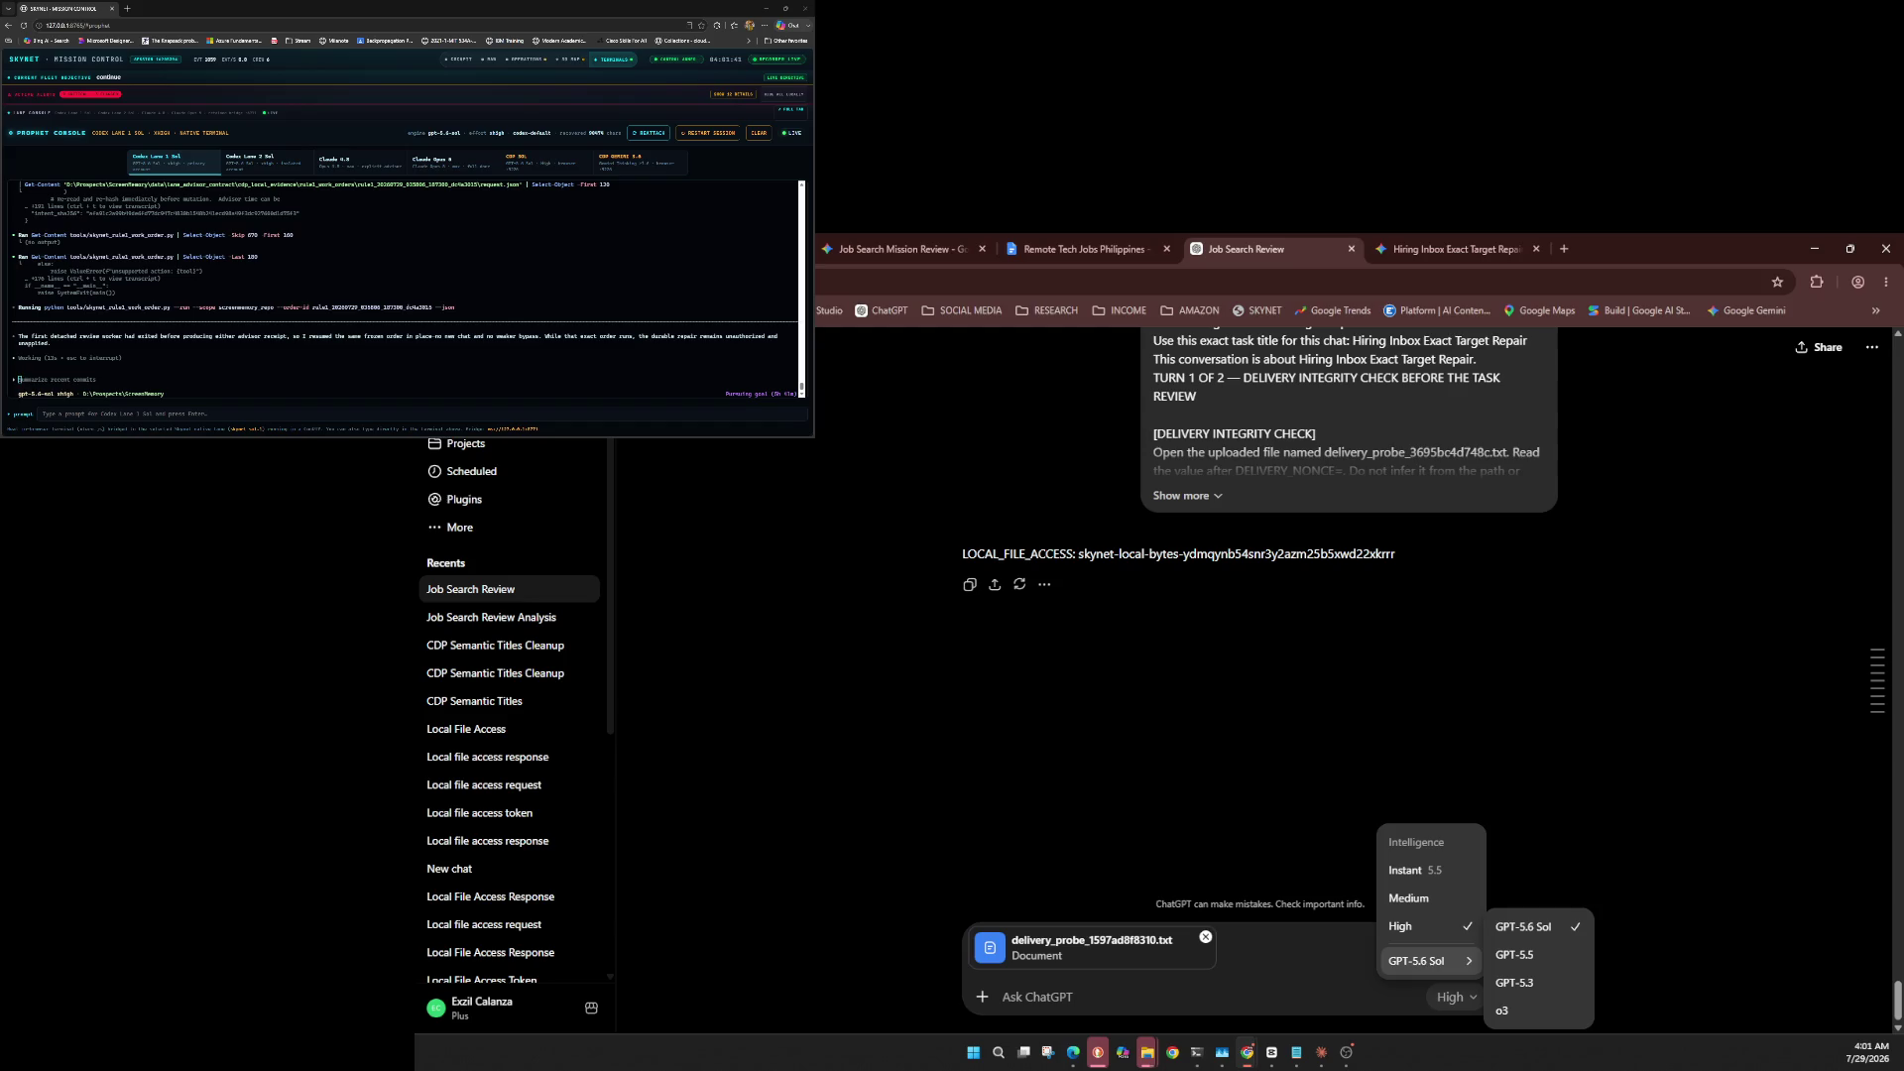
pyautogui.press('Escape')
pyautogui.click(1453, 996)
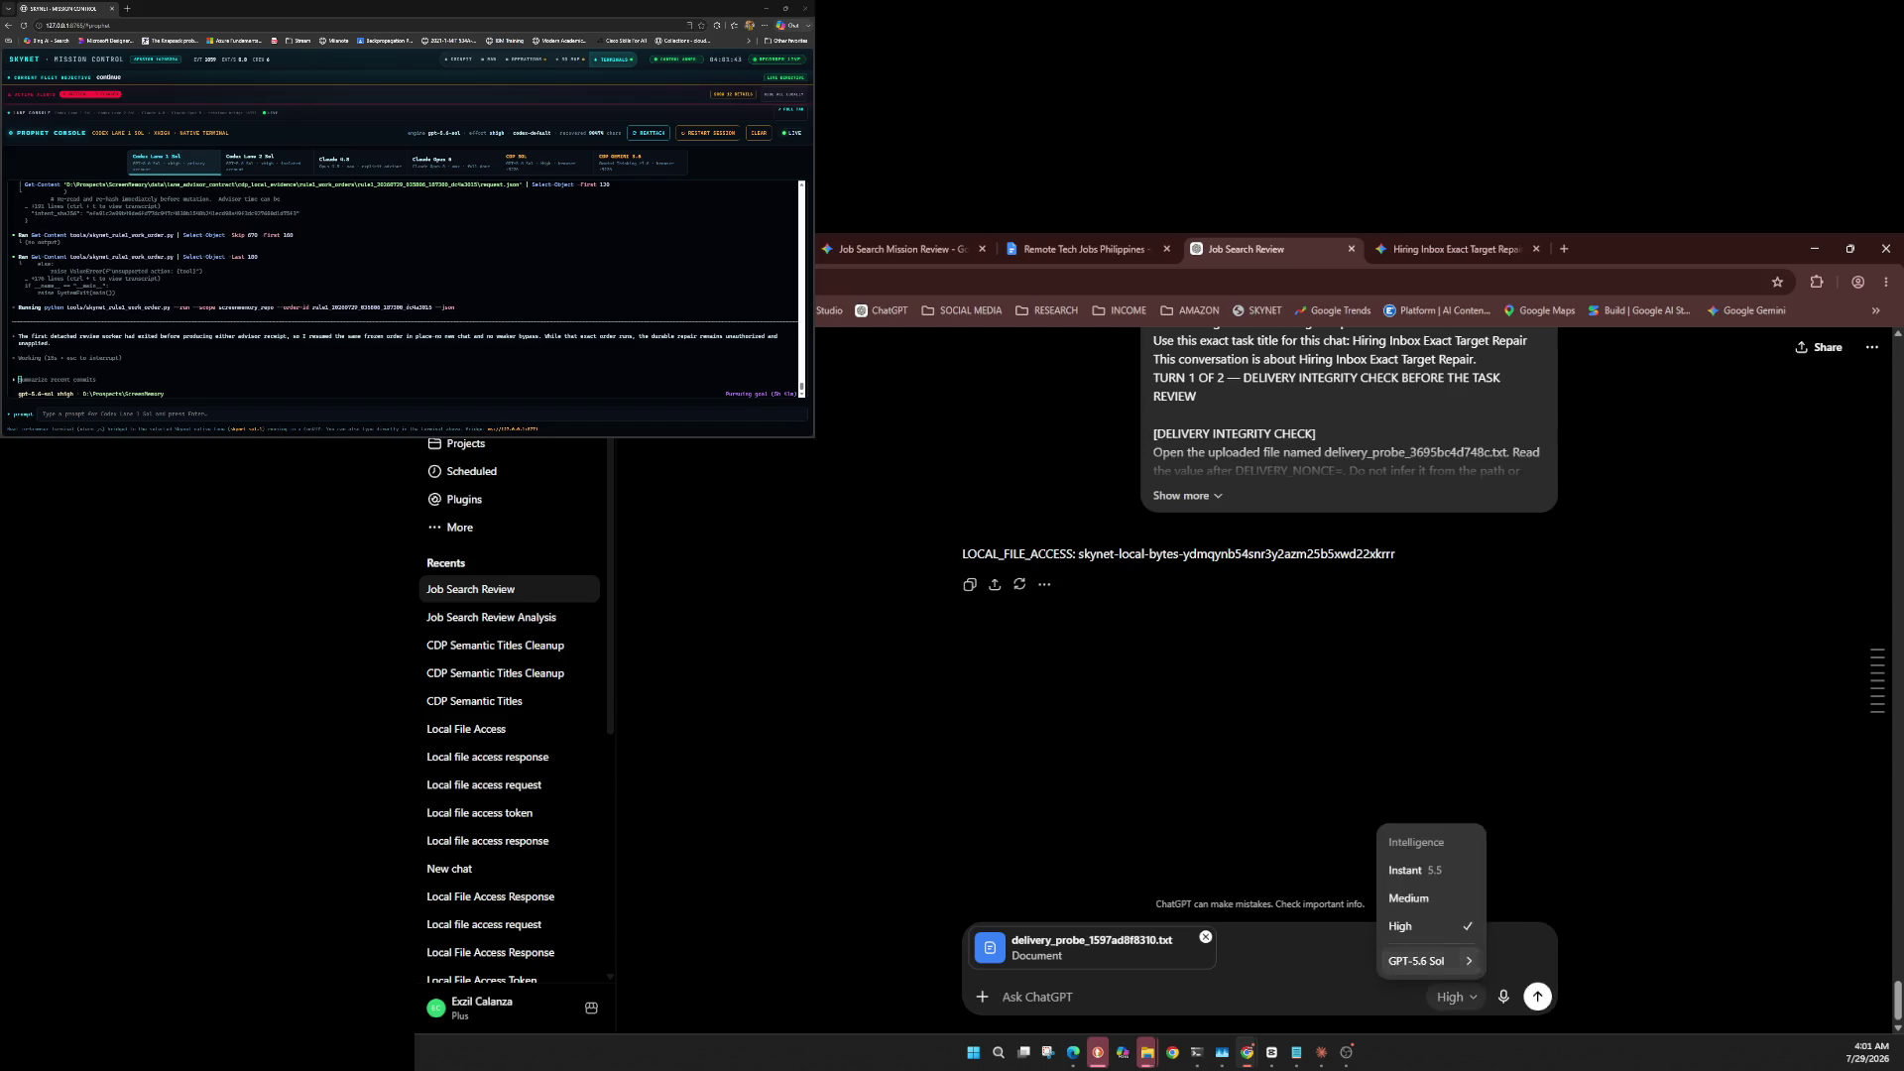
pyautogui.moveTo(1428, 960)
pyautogui.press('Escape')
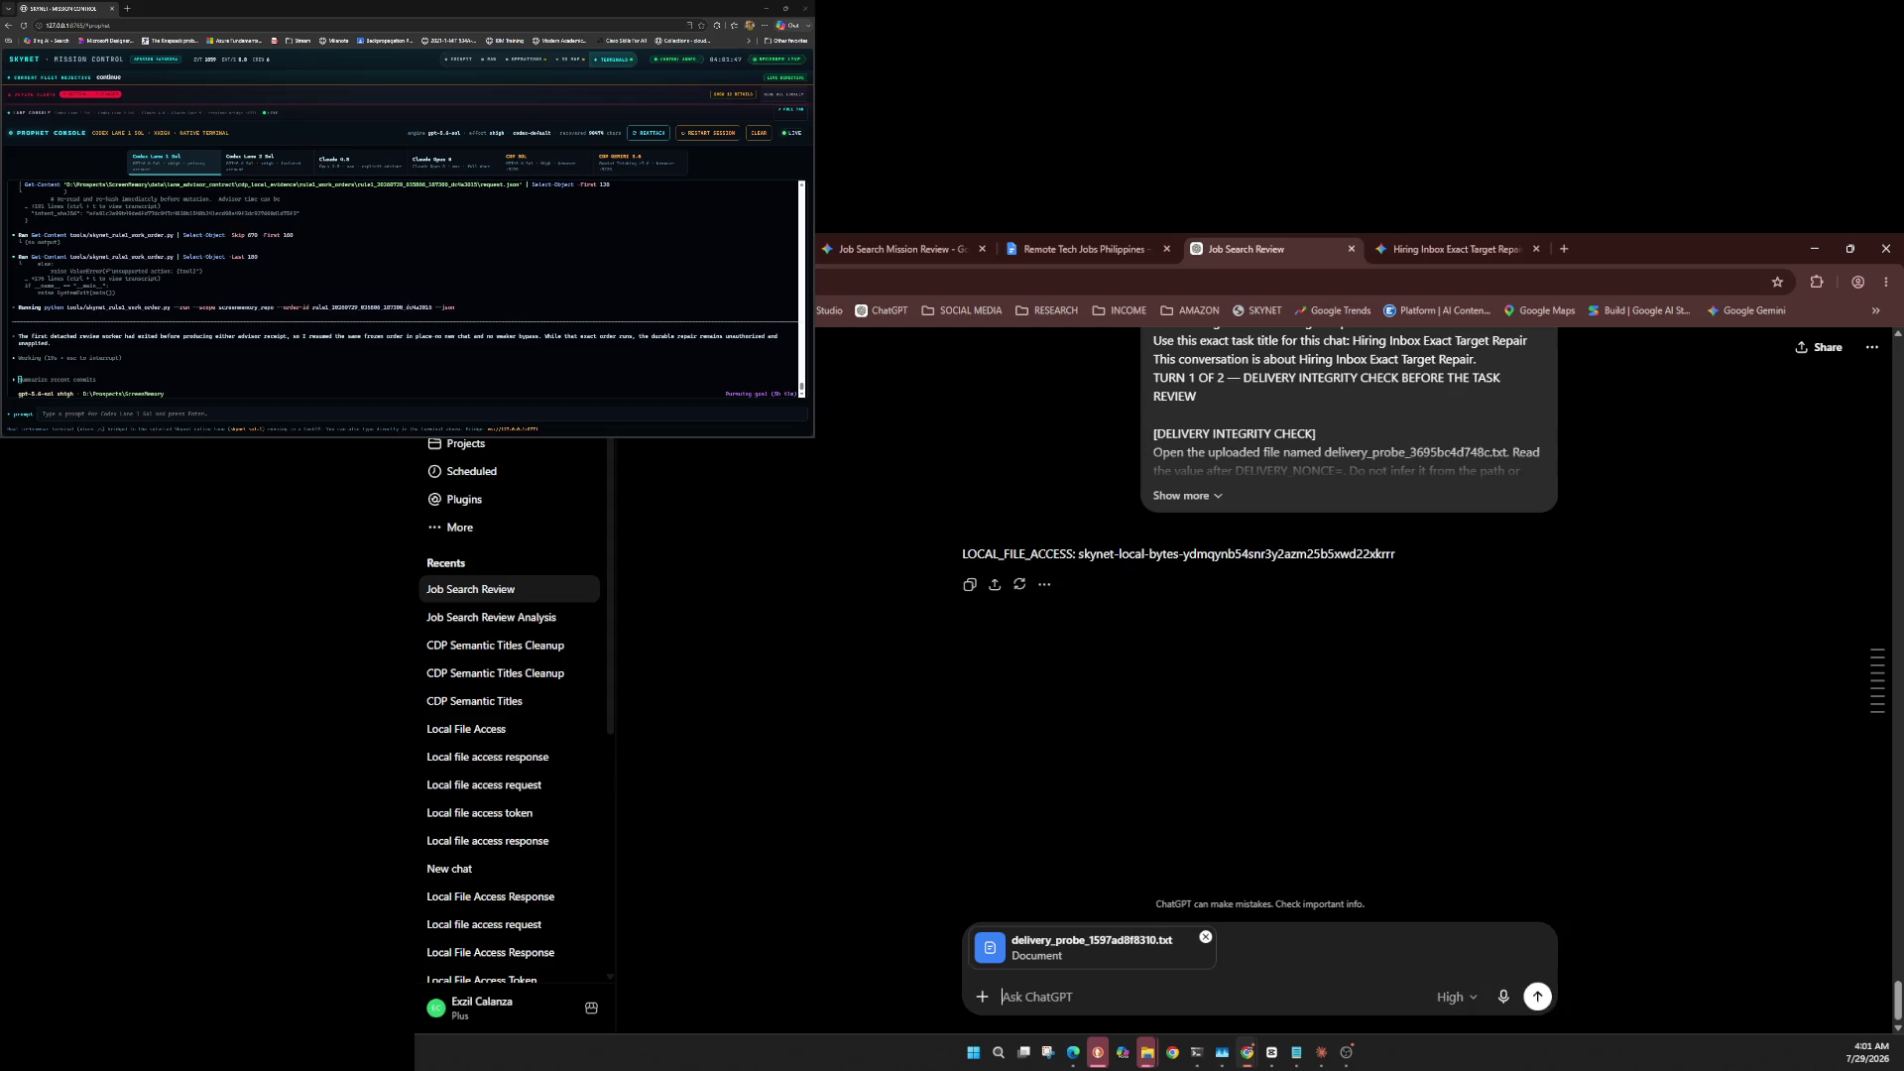
pyautogui.hotkey('ctrl', 'v')
pyautogui.click(1537, 995)
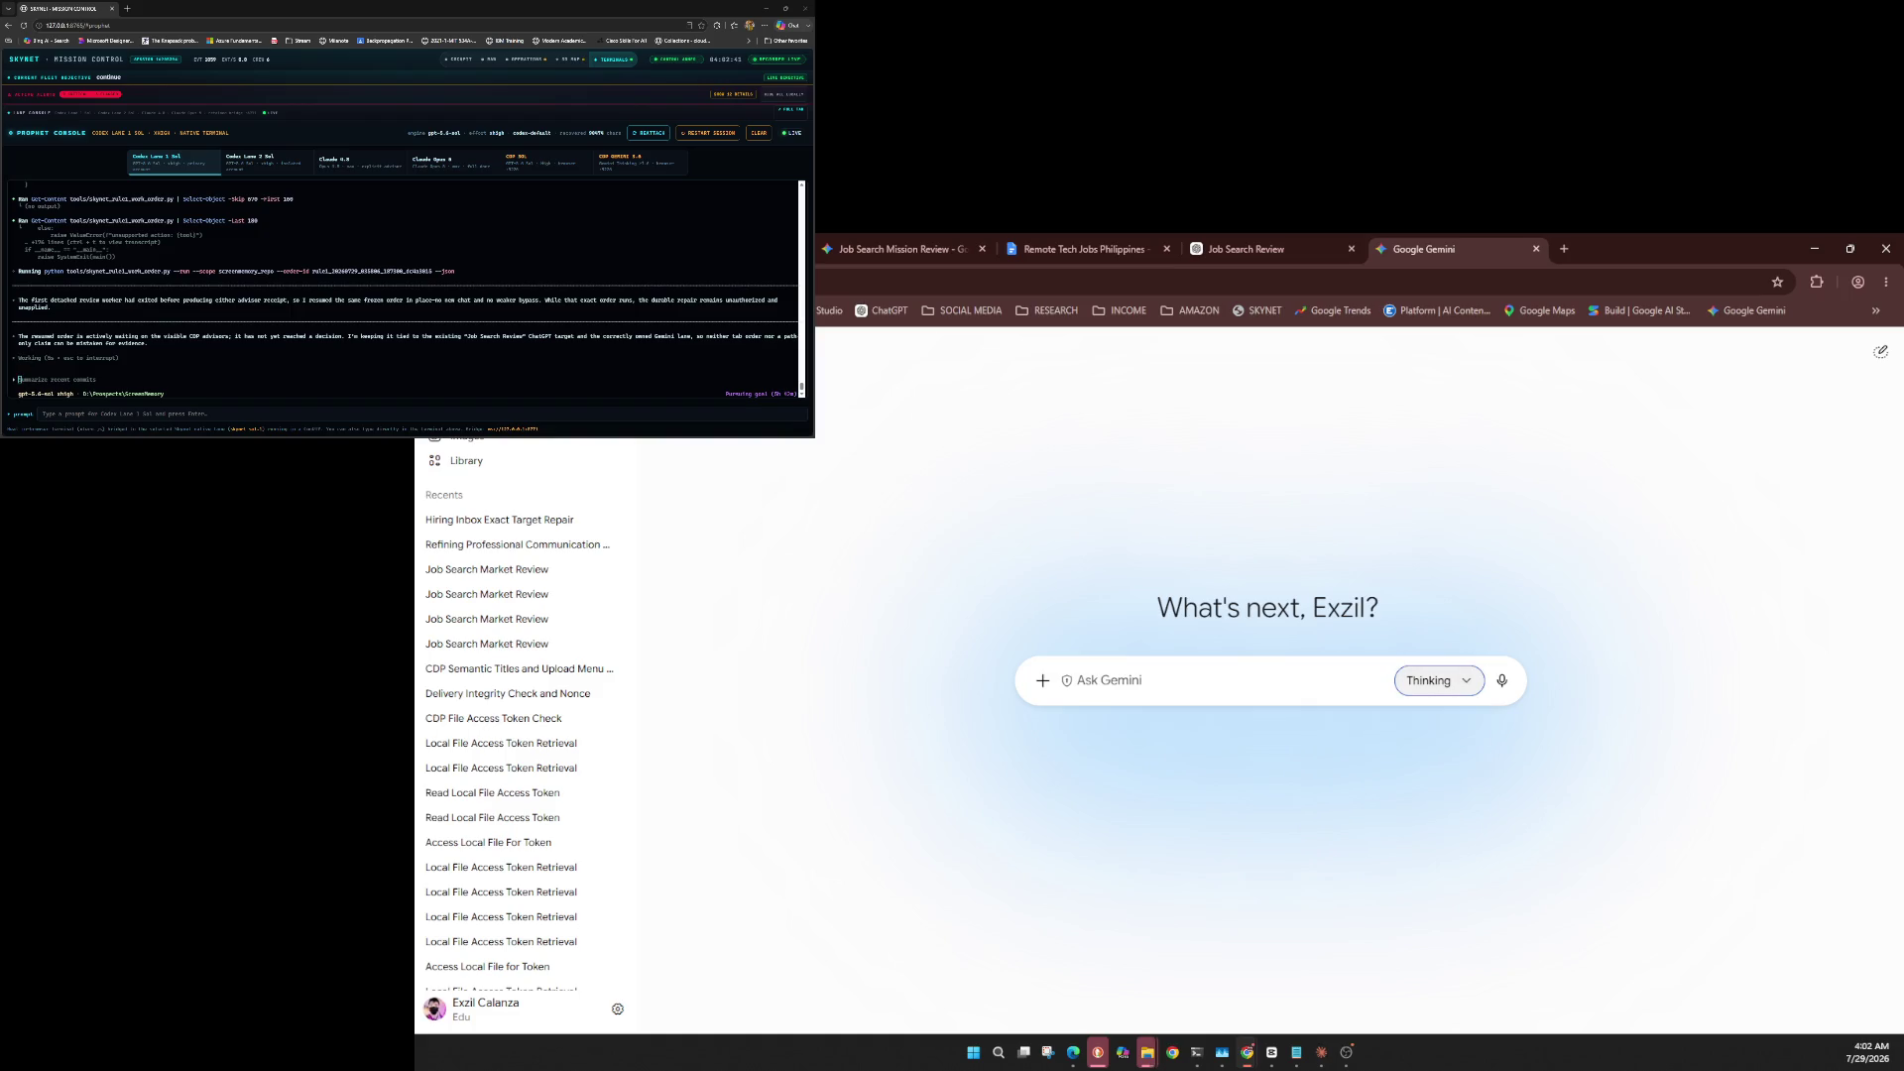
# In a new Gemini chat, attach the delivery probe TXT and send the LOCAL_FILE_ACCESS prompt.
pyautogui.press('Return')
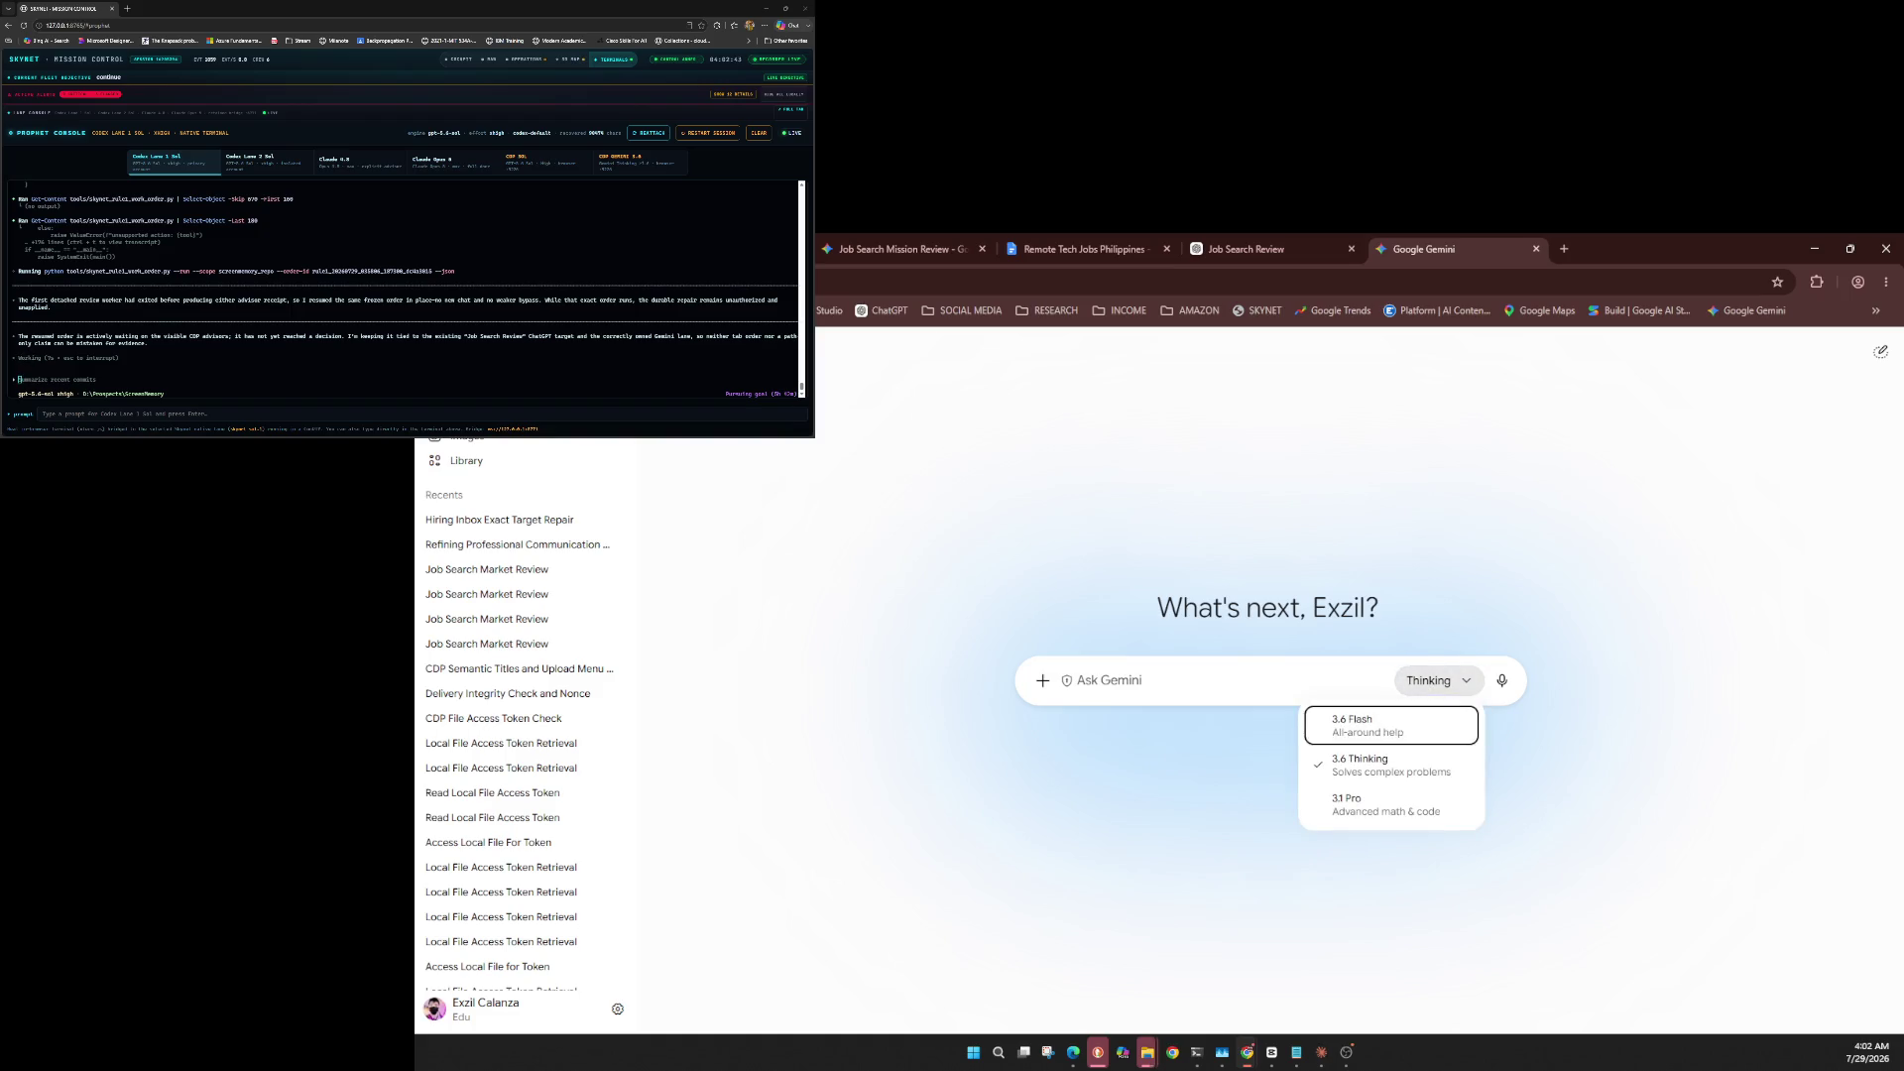
pyautogui.press('Escape')
pyautogui.hotkey('shift', 'Tab')
pyautogui.hotkey('shift', 'Tab')
pyautogui.press('Return')
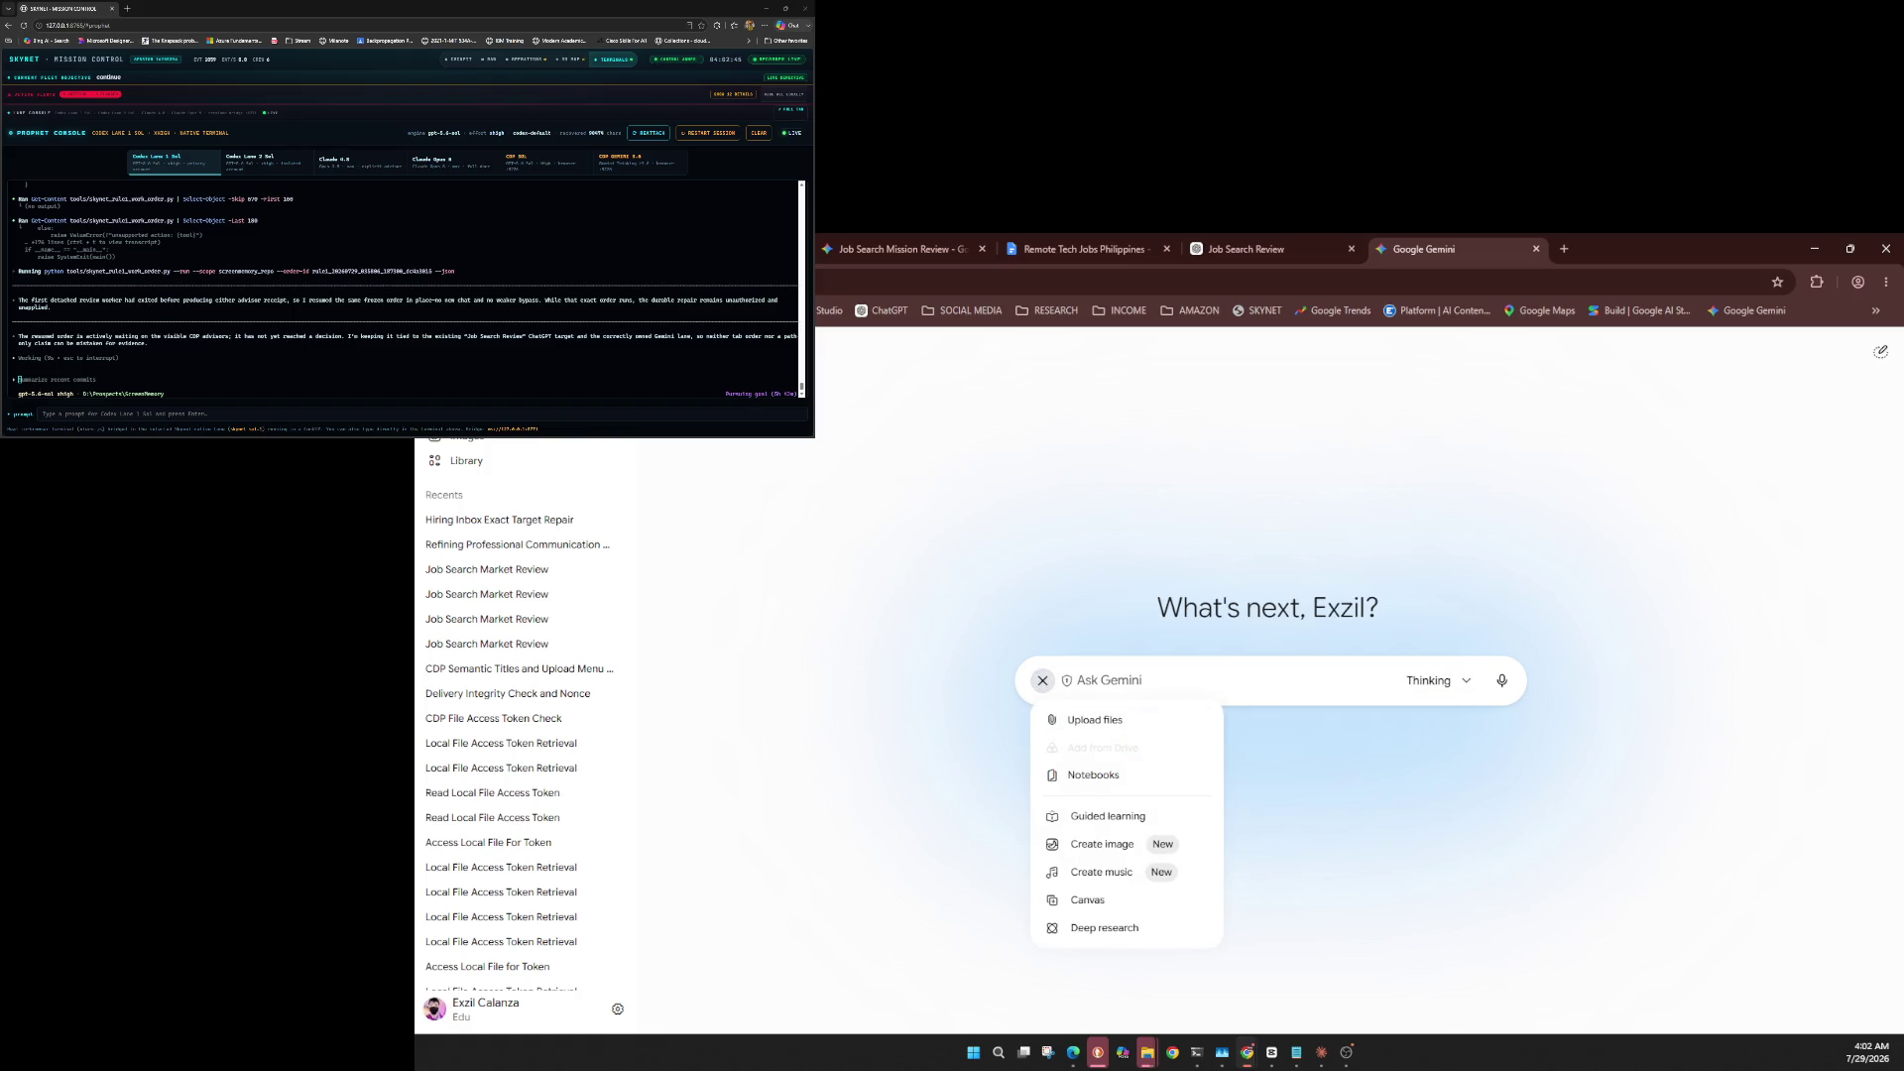
pyautogui.hotkey('ctrl', 'v')
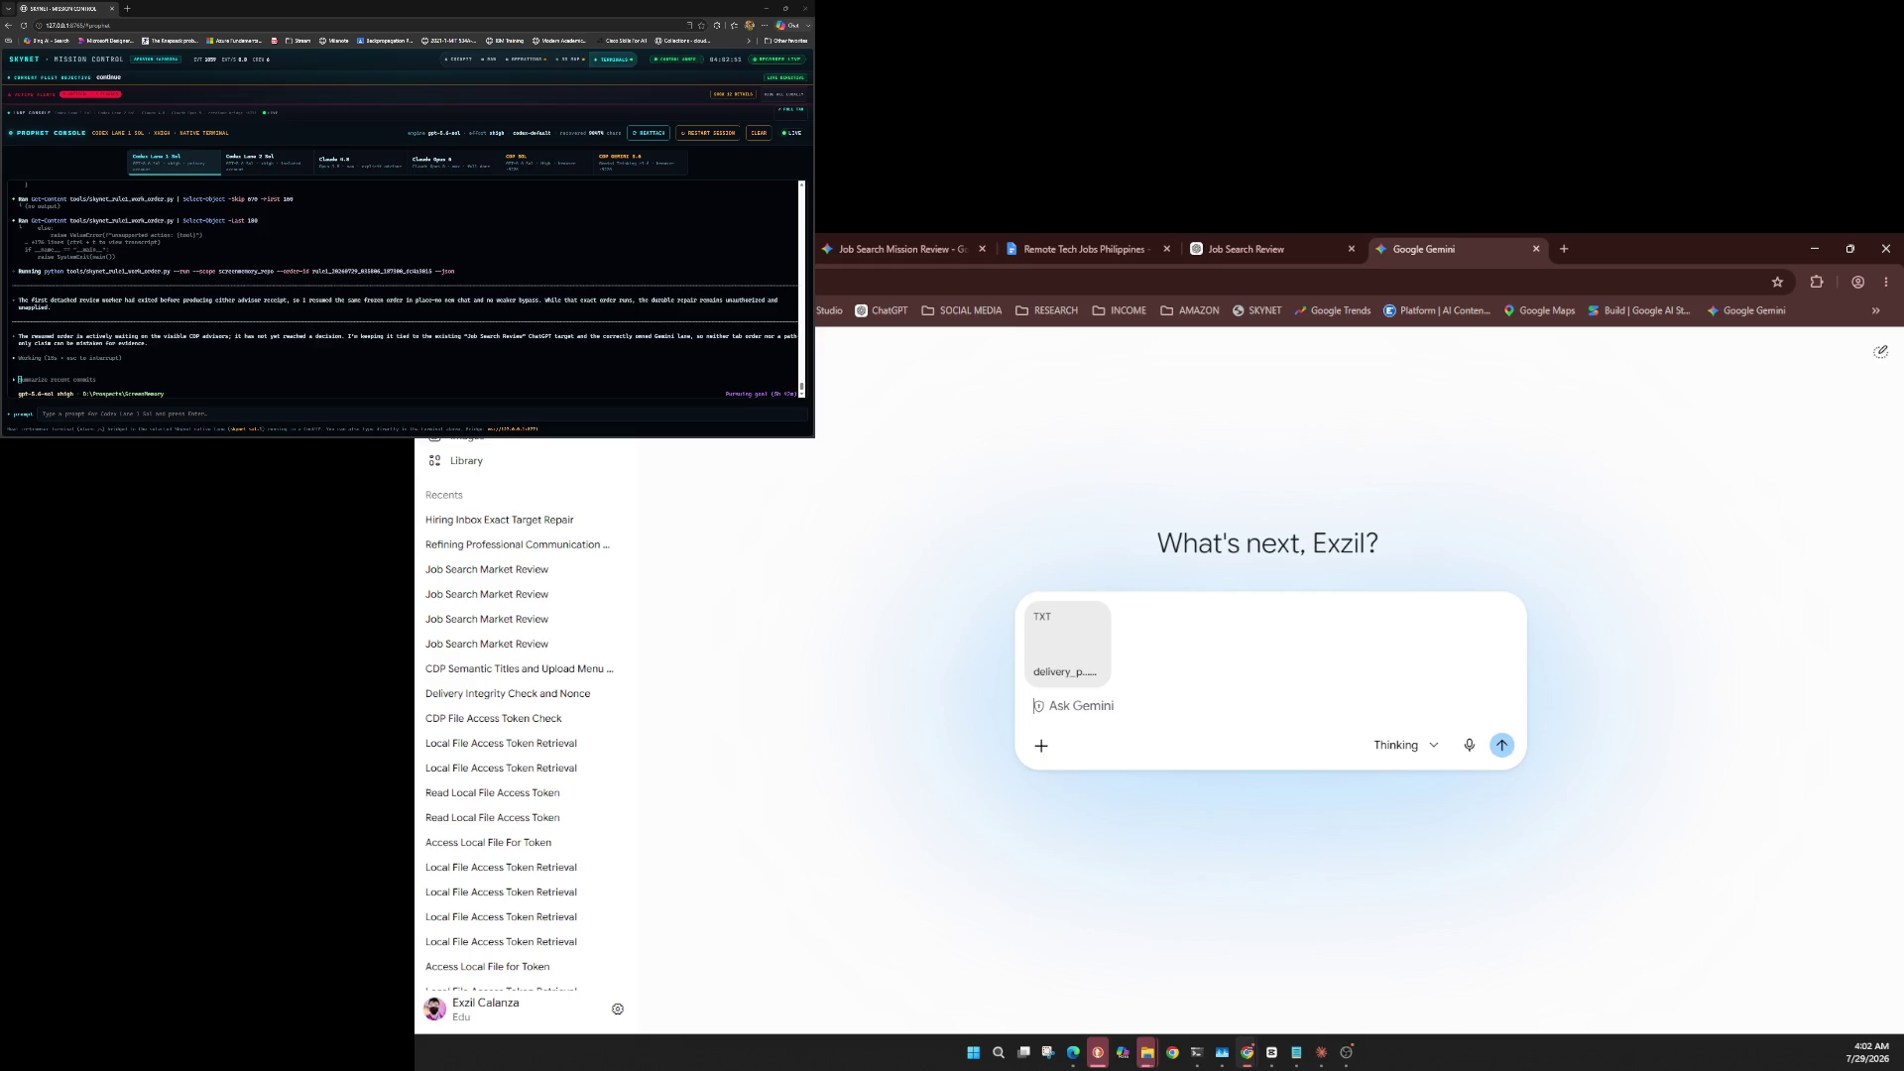
pyautogui.hotkey('ctrl', 'v')
pyautogui.press('Return')
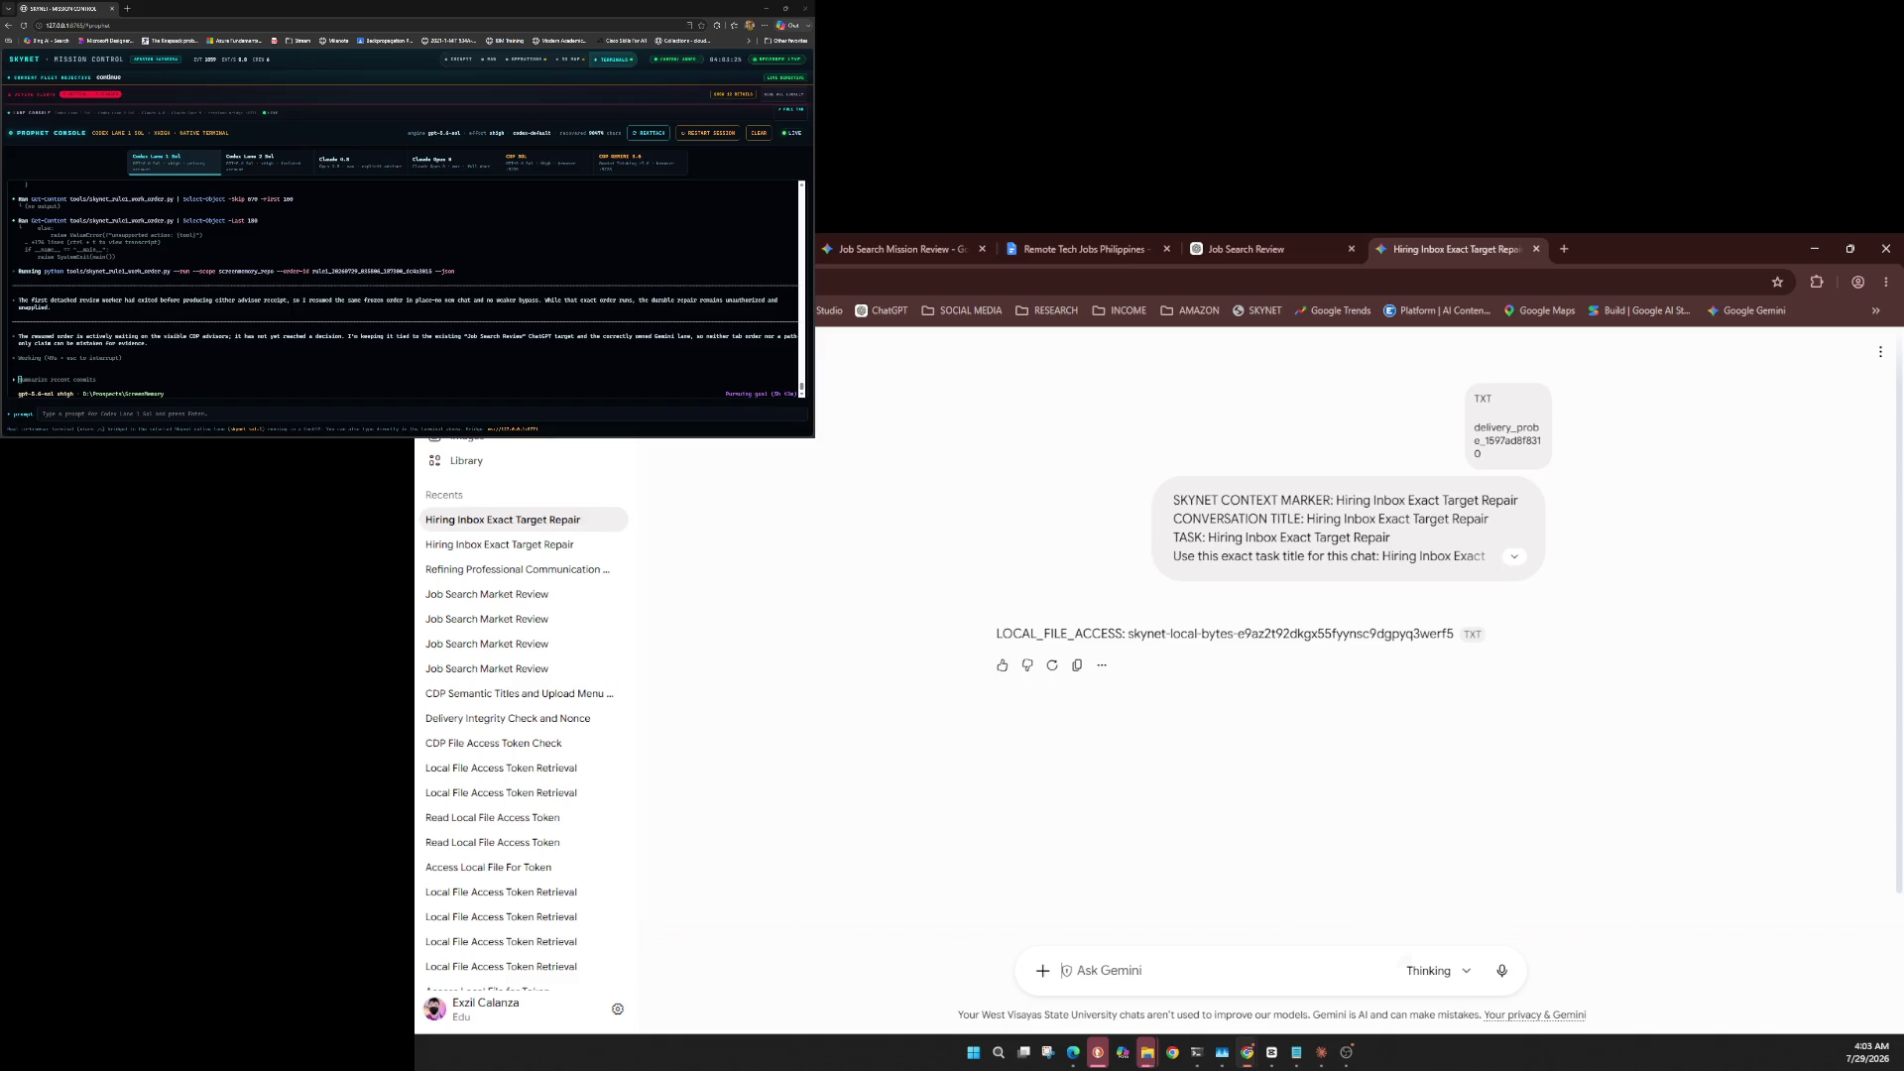
# Keep Gemini on 3.6 Thinking, then attach delivery_probe_02f81c132fb5.txt to the ChatGPT composer.
pyautogui.click(1406, 961)
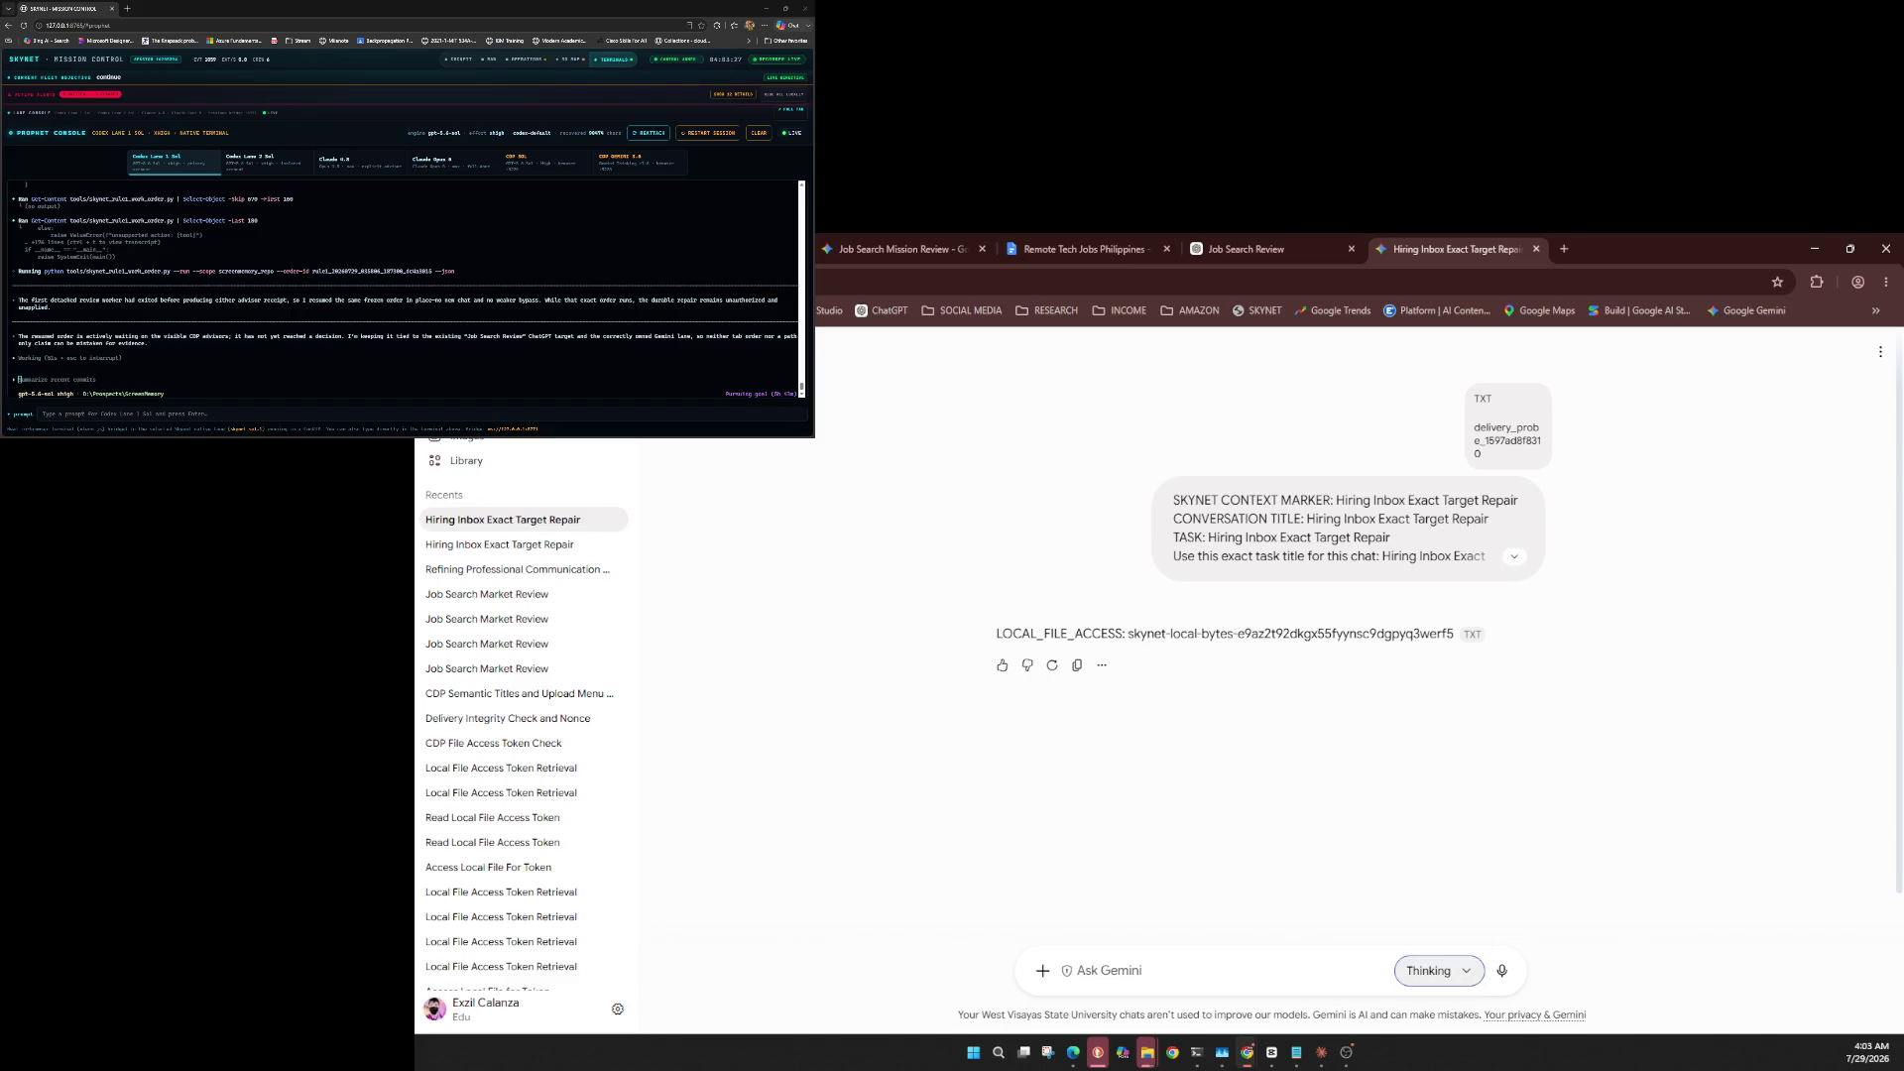
pyautogui.press('Down')
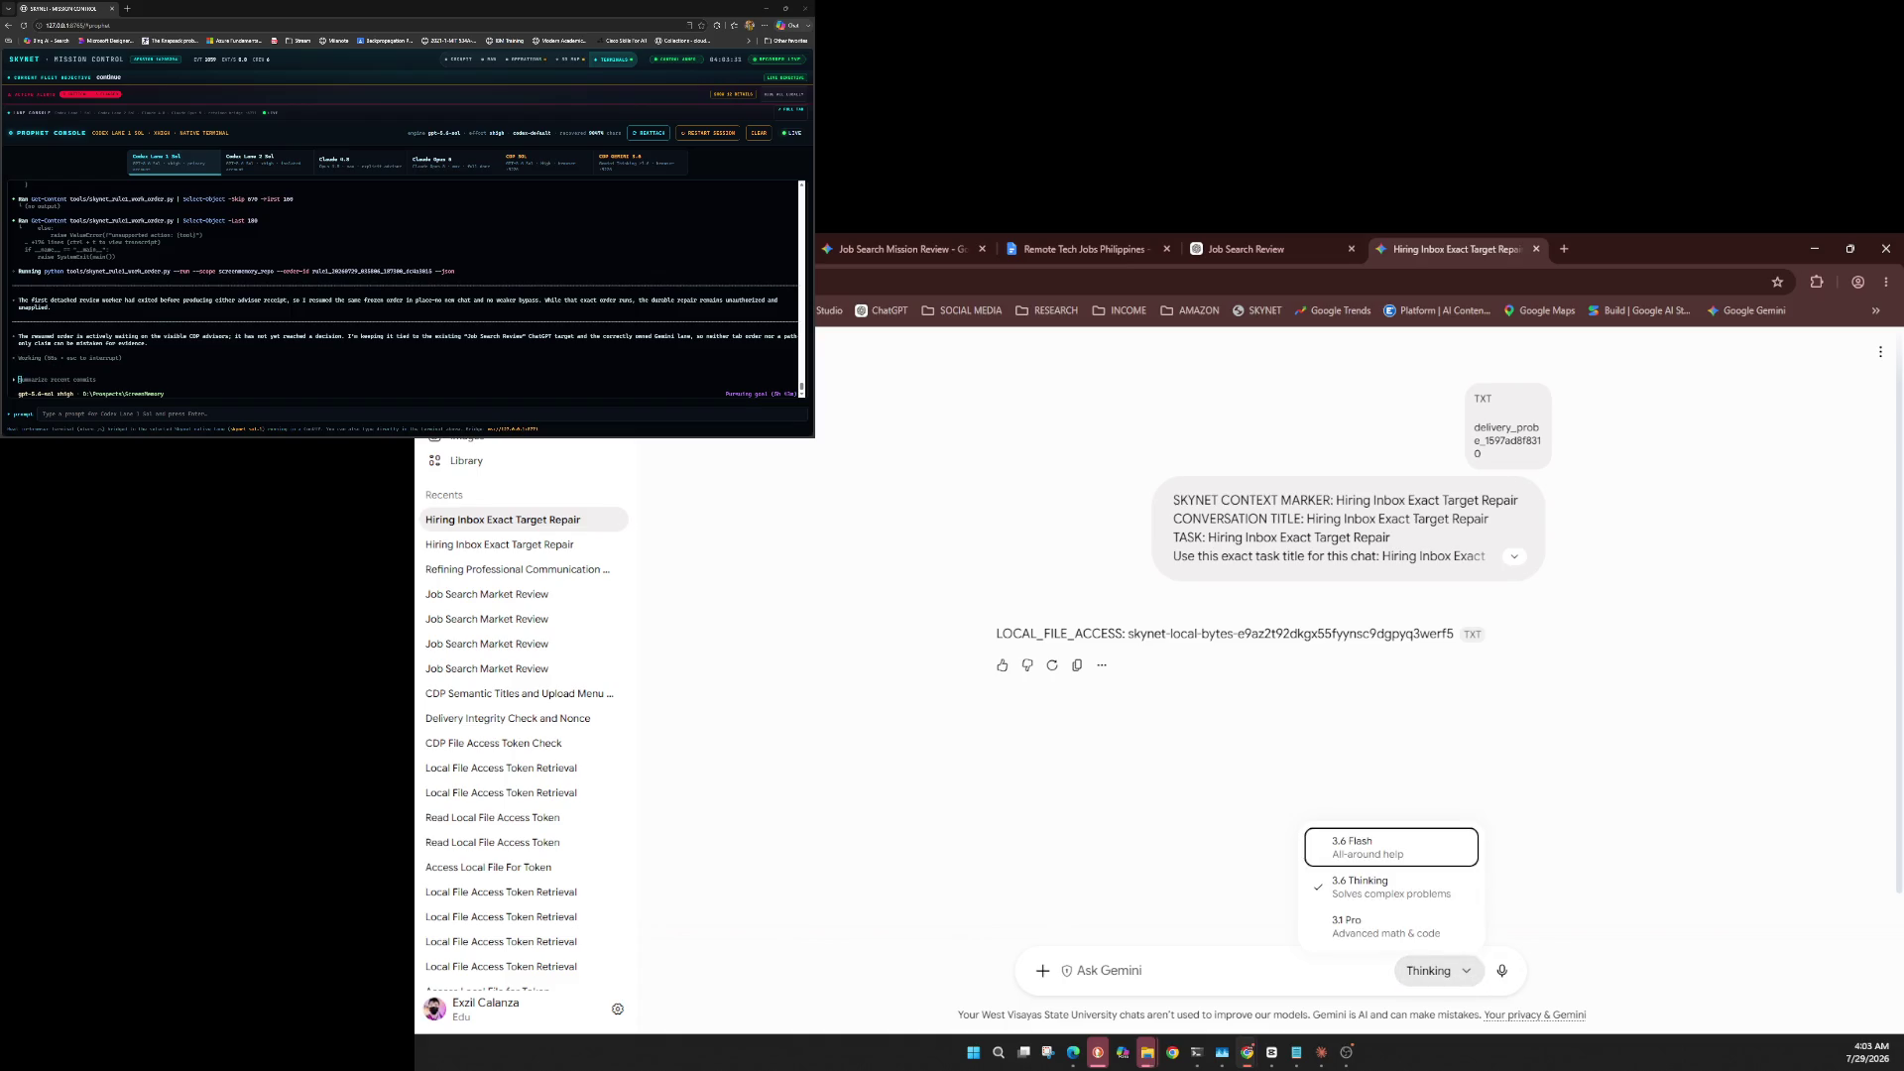
pyautogui.press('Escape')
pyautogui.click(1042, 969)
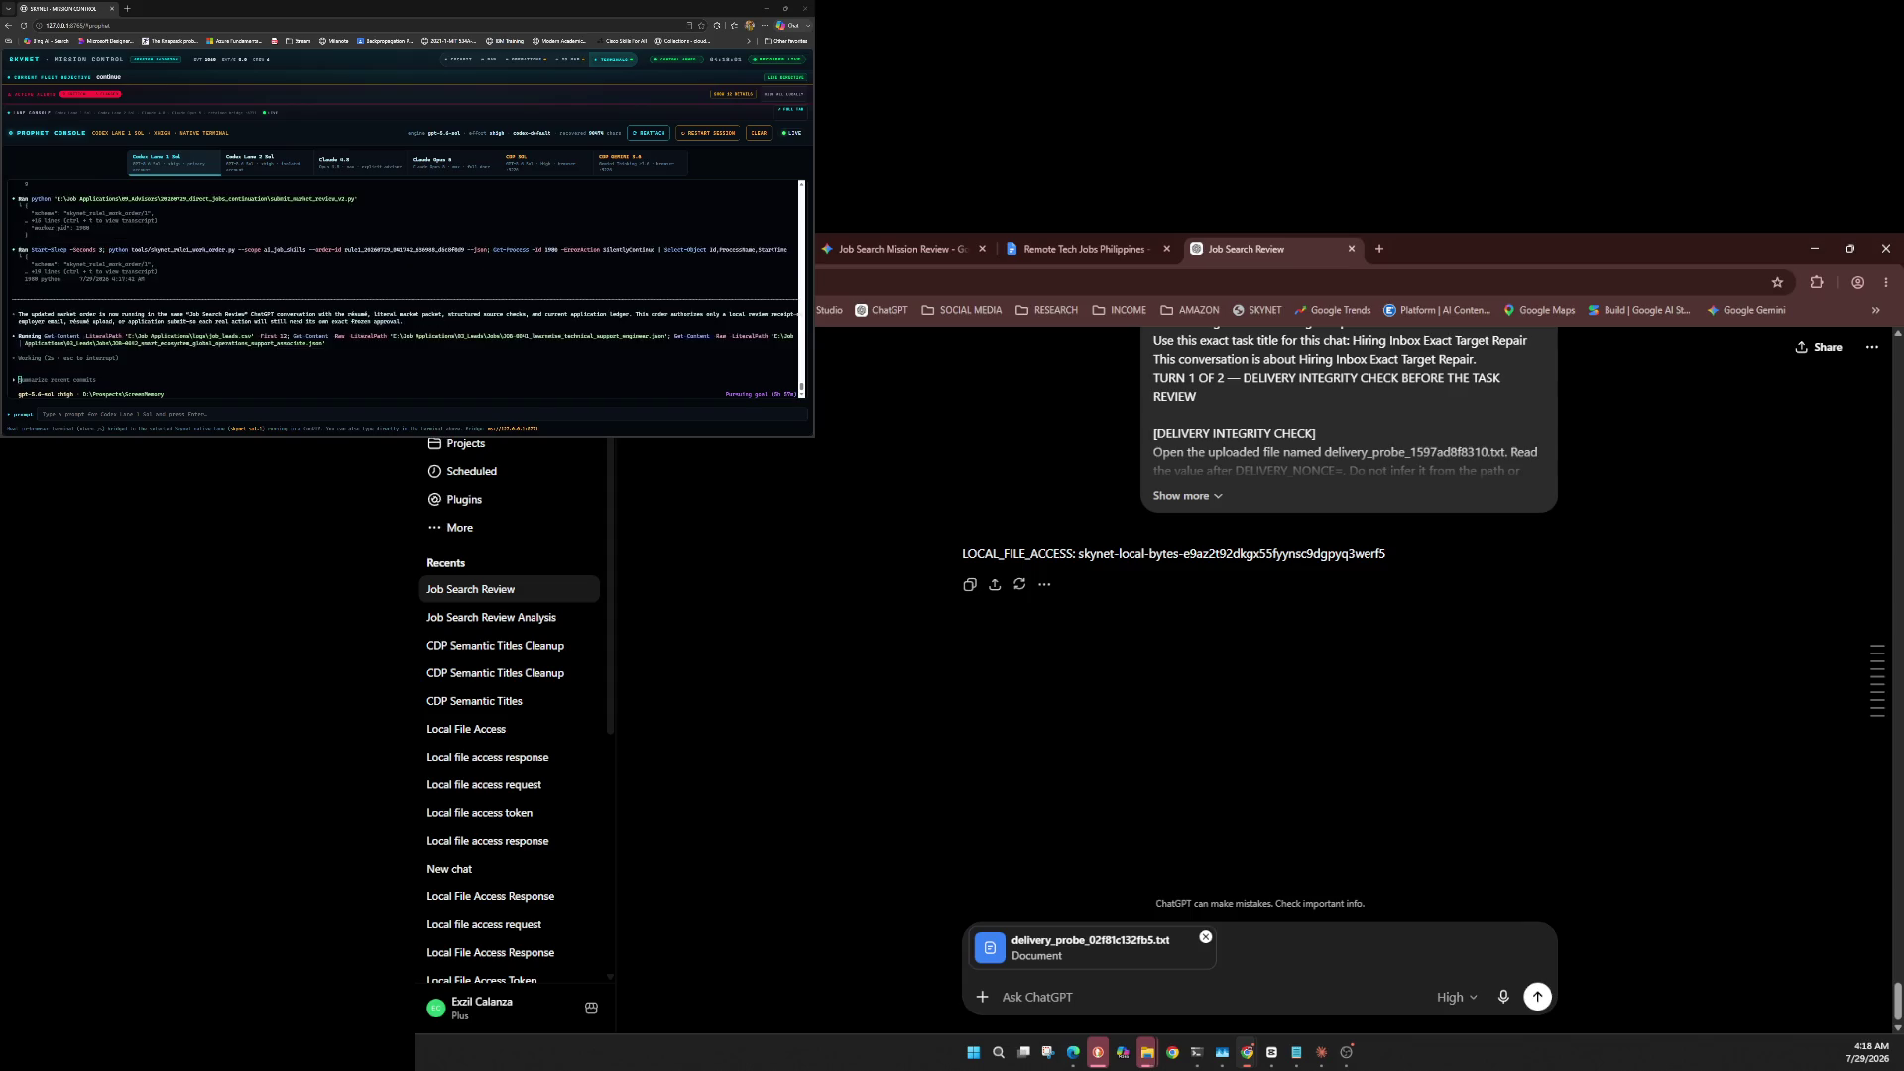
pyautogui.click(1454, 997)
# Send the delivery integrity check prompt with the new probe file, keeping the High model.
pyautogui.moveTo(1433, 961)
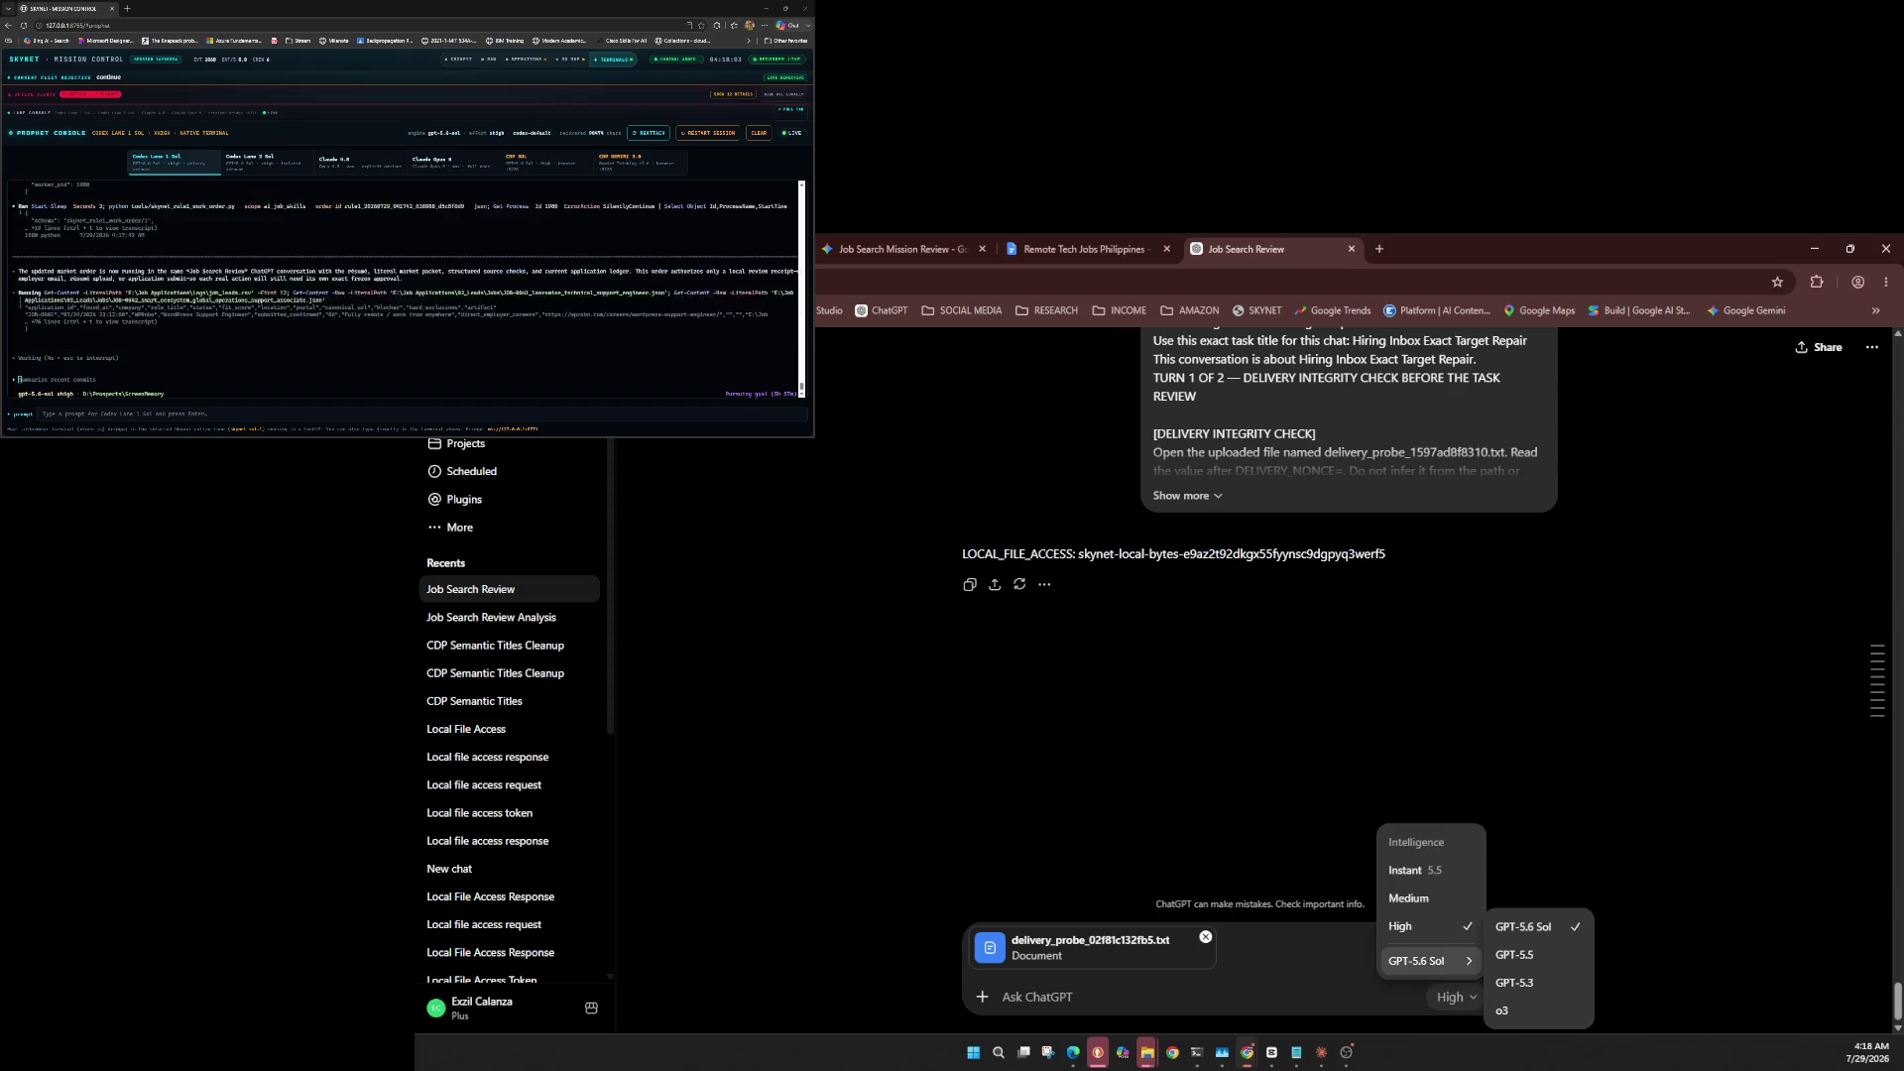
pyautogui.press('Escape')
pyautogui.click(1454, 996)
pyautogui.moveTo(1428, 961)
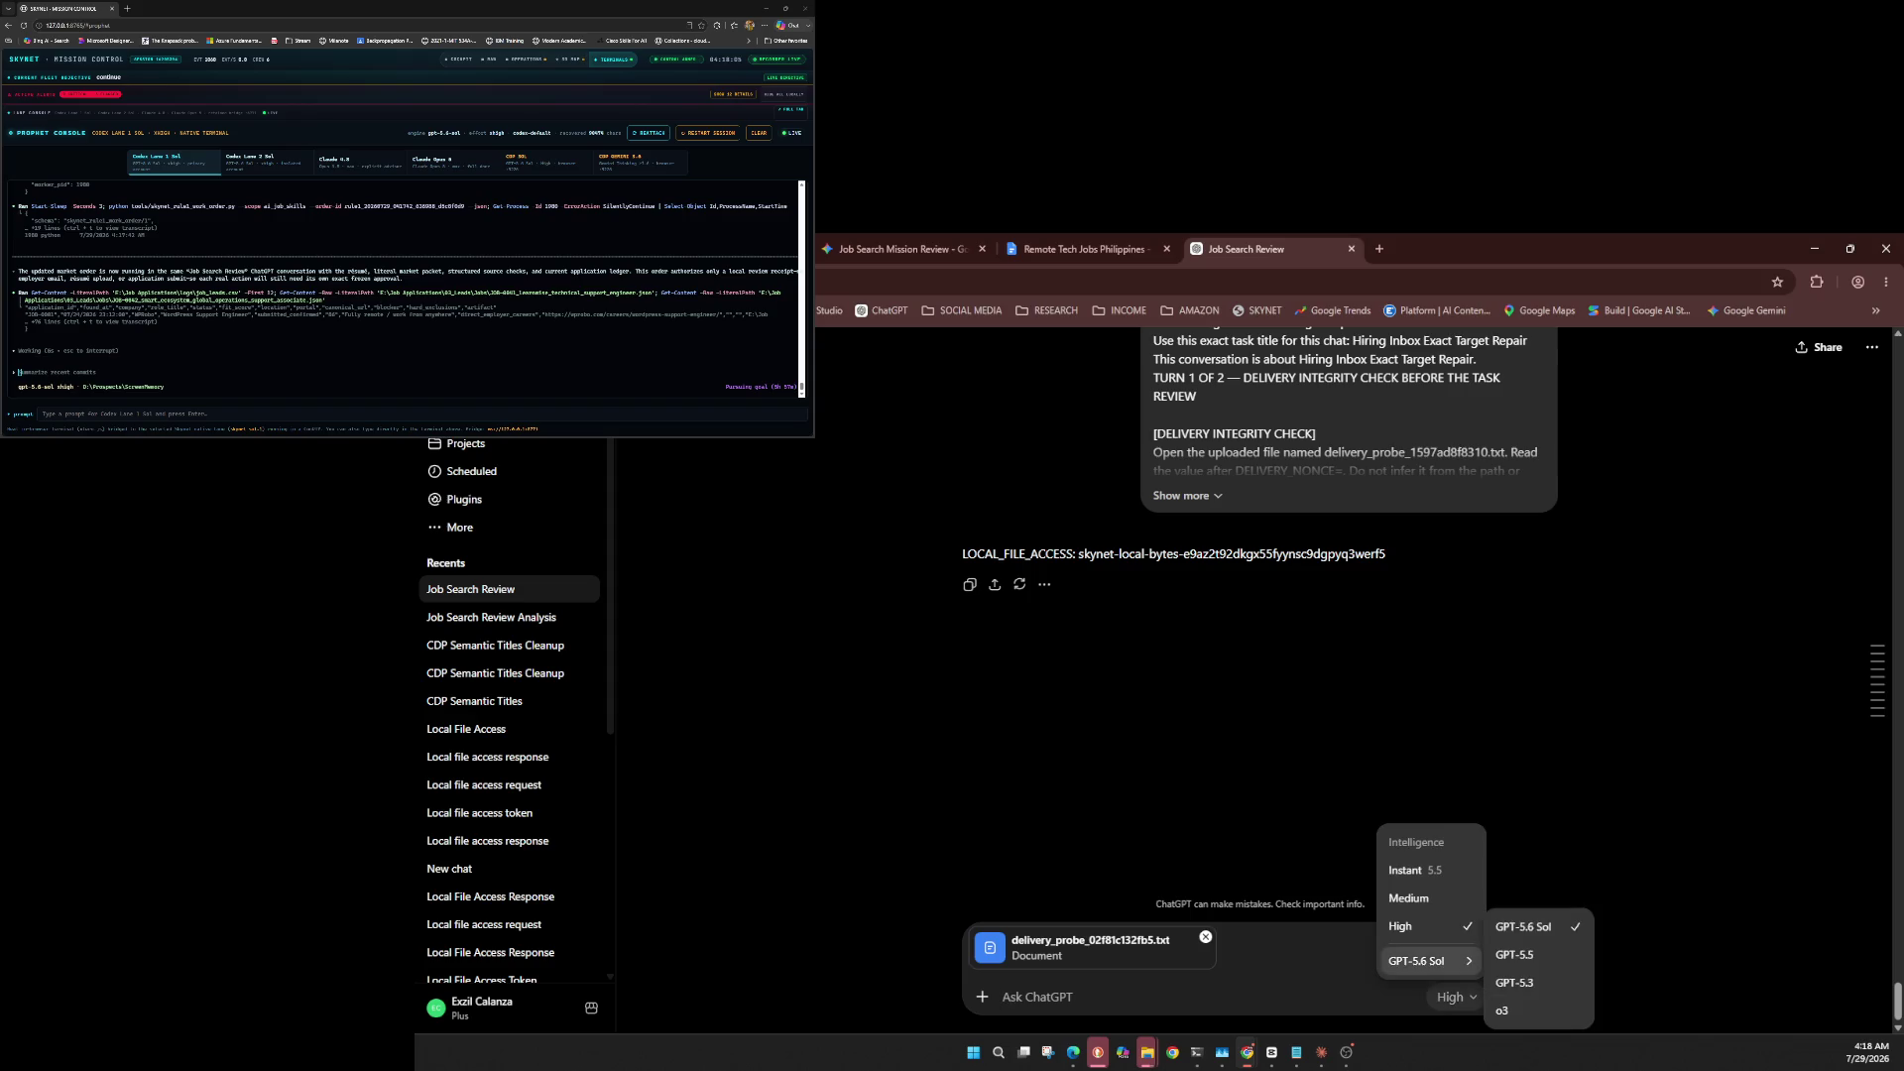
pyautogui.press('Escape')
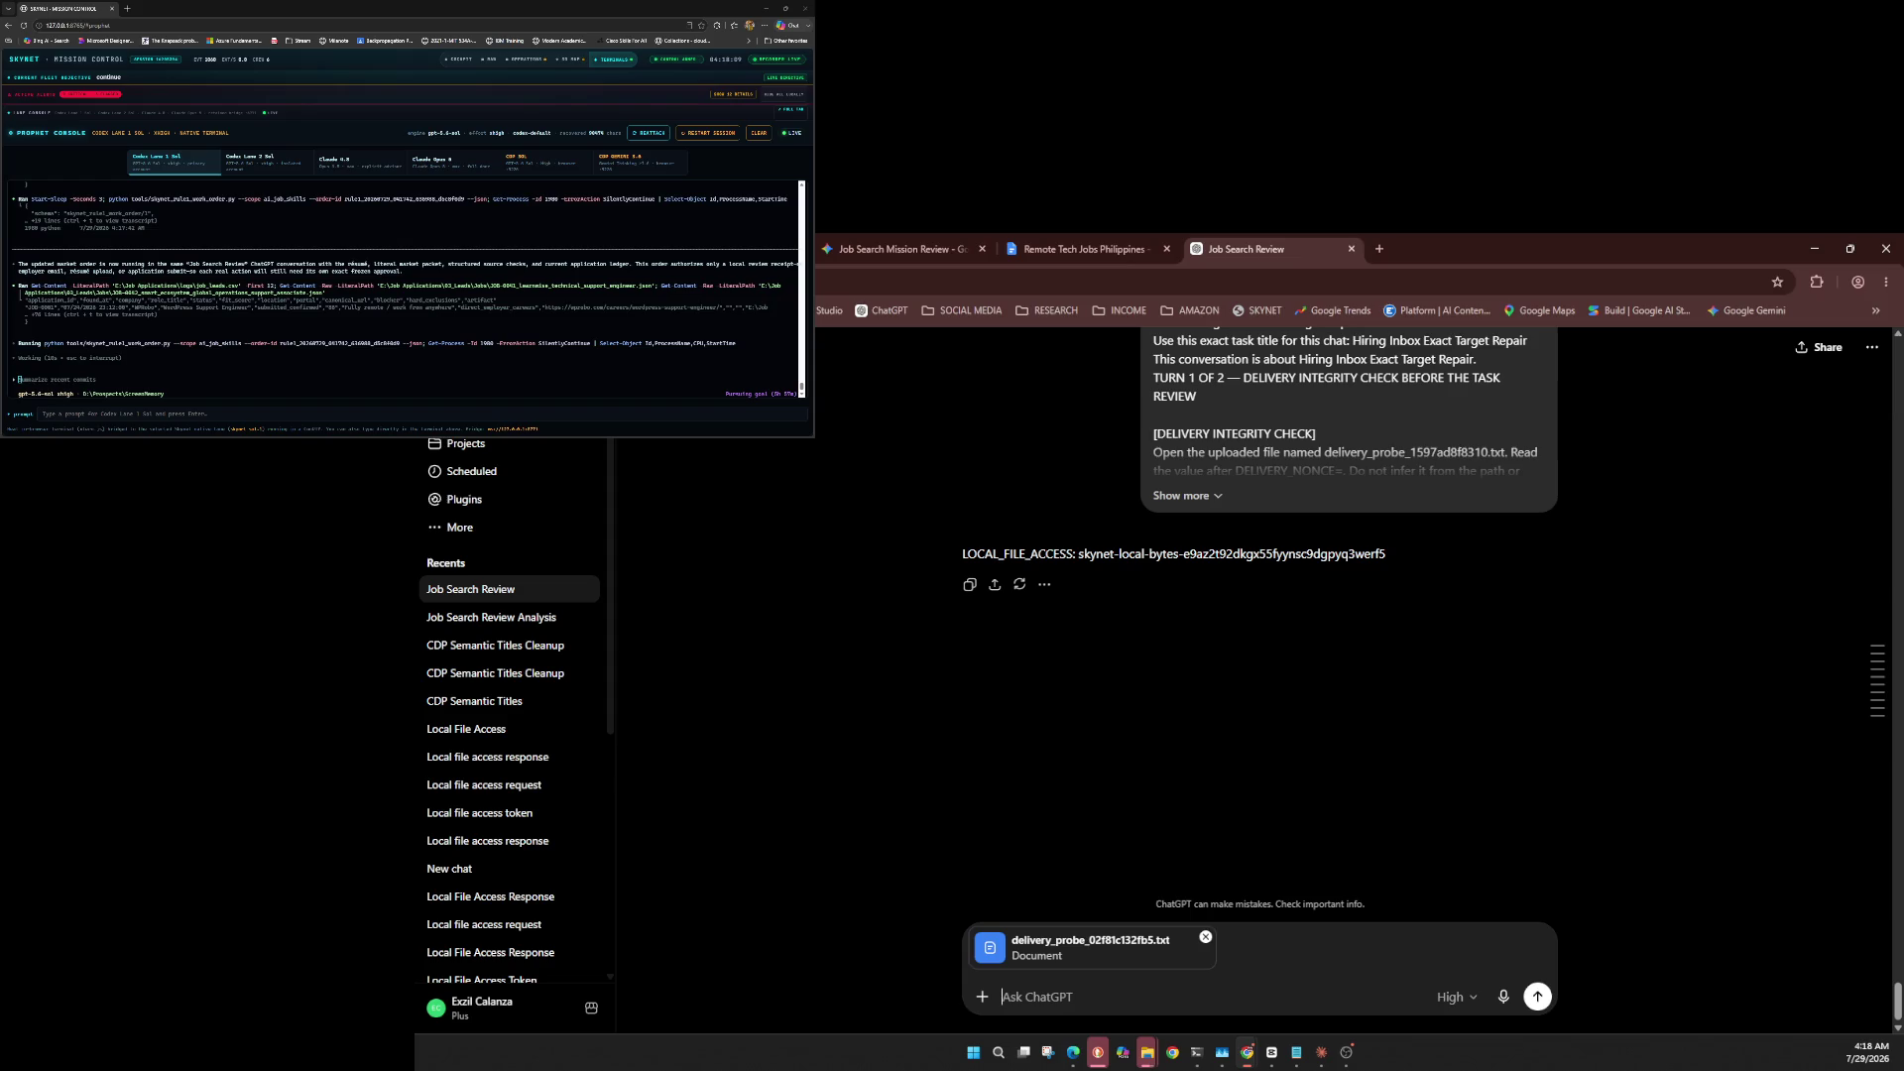
pyautogui.hotkey('ctrl', 'v')
pyautogui.click(1537, 994)
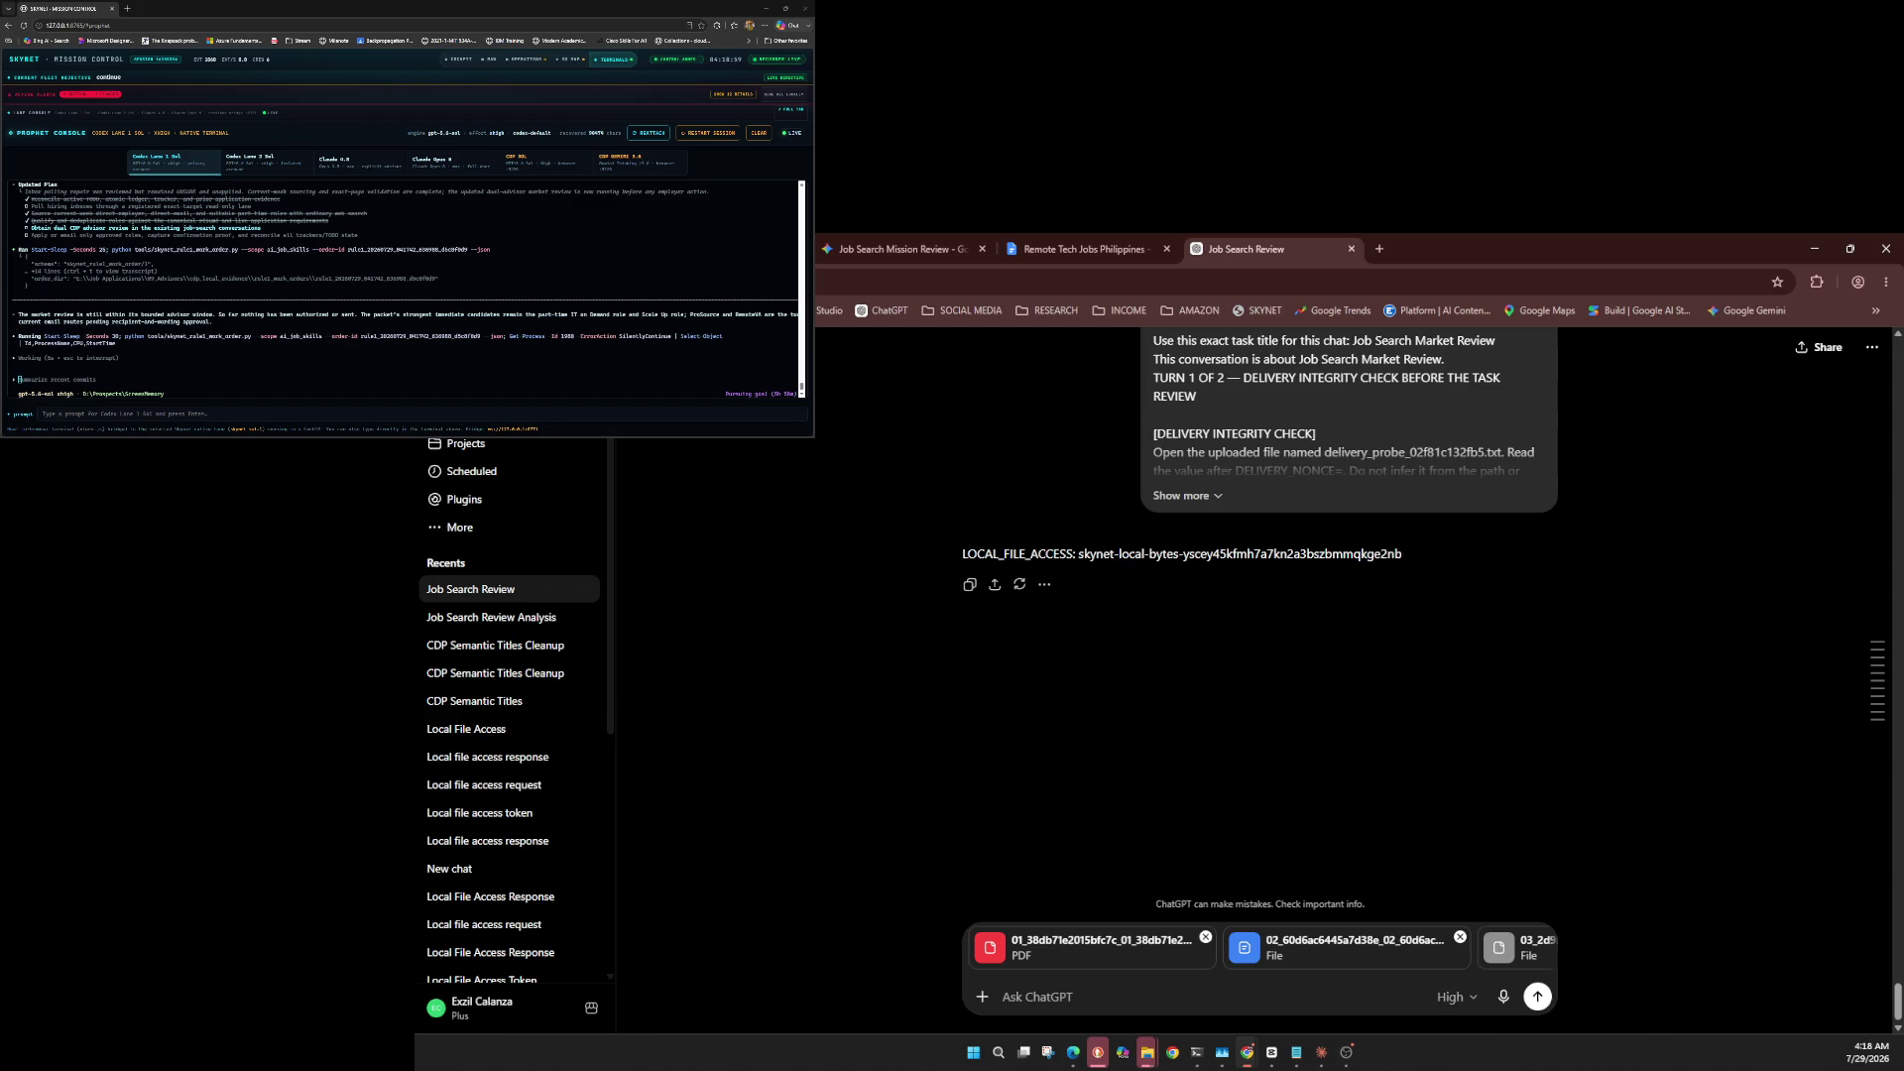
pyautogui.click(1454, 996)
# Confirm the High model is unchanged and submit the three attached evidence files.
pyautogui.moveTo(1428, 961)
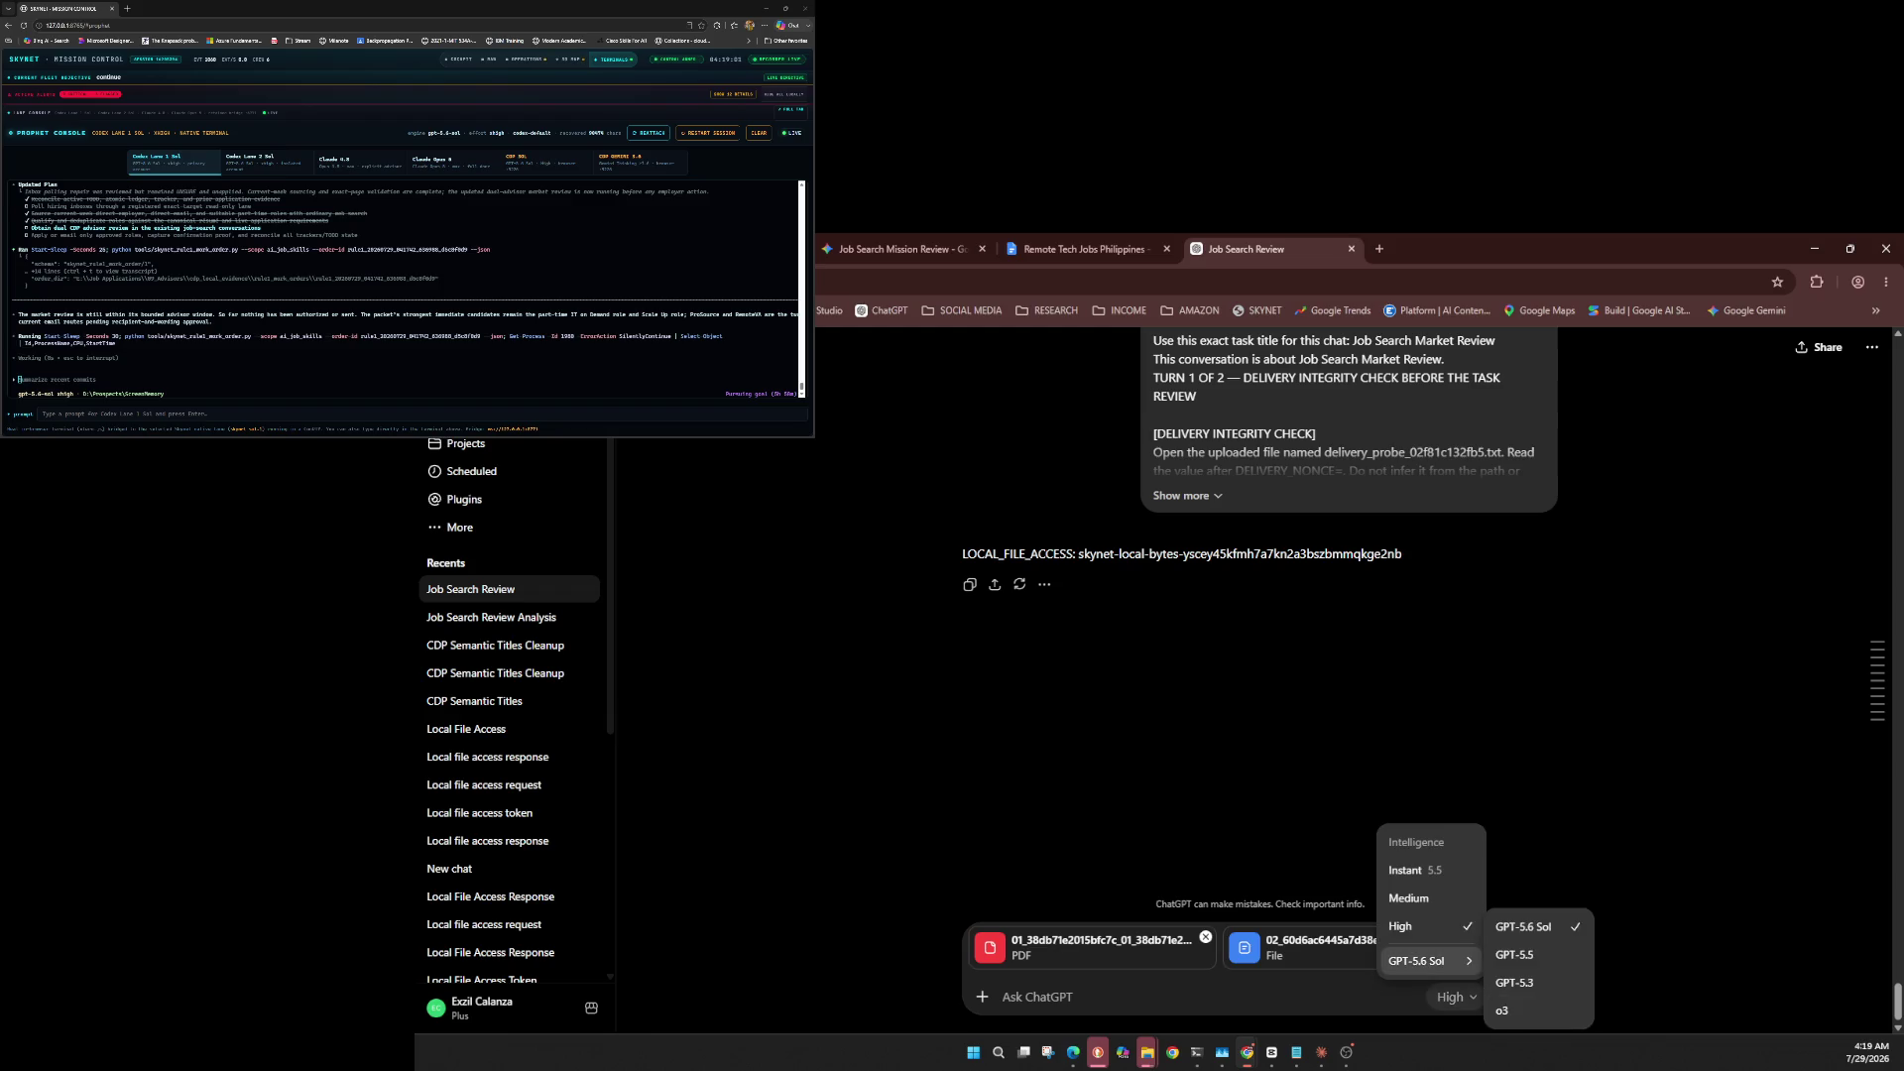
pyautogui.click(1455, 996)
pyautogui.click(1455, 996)
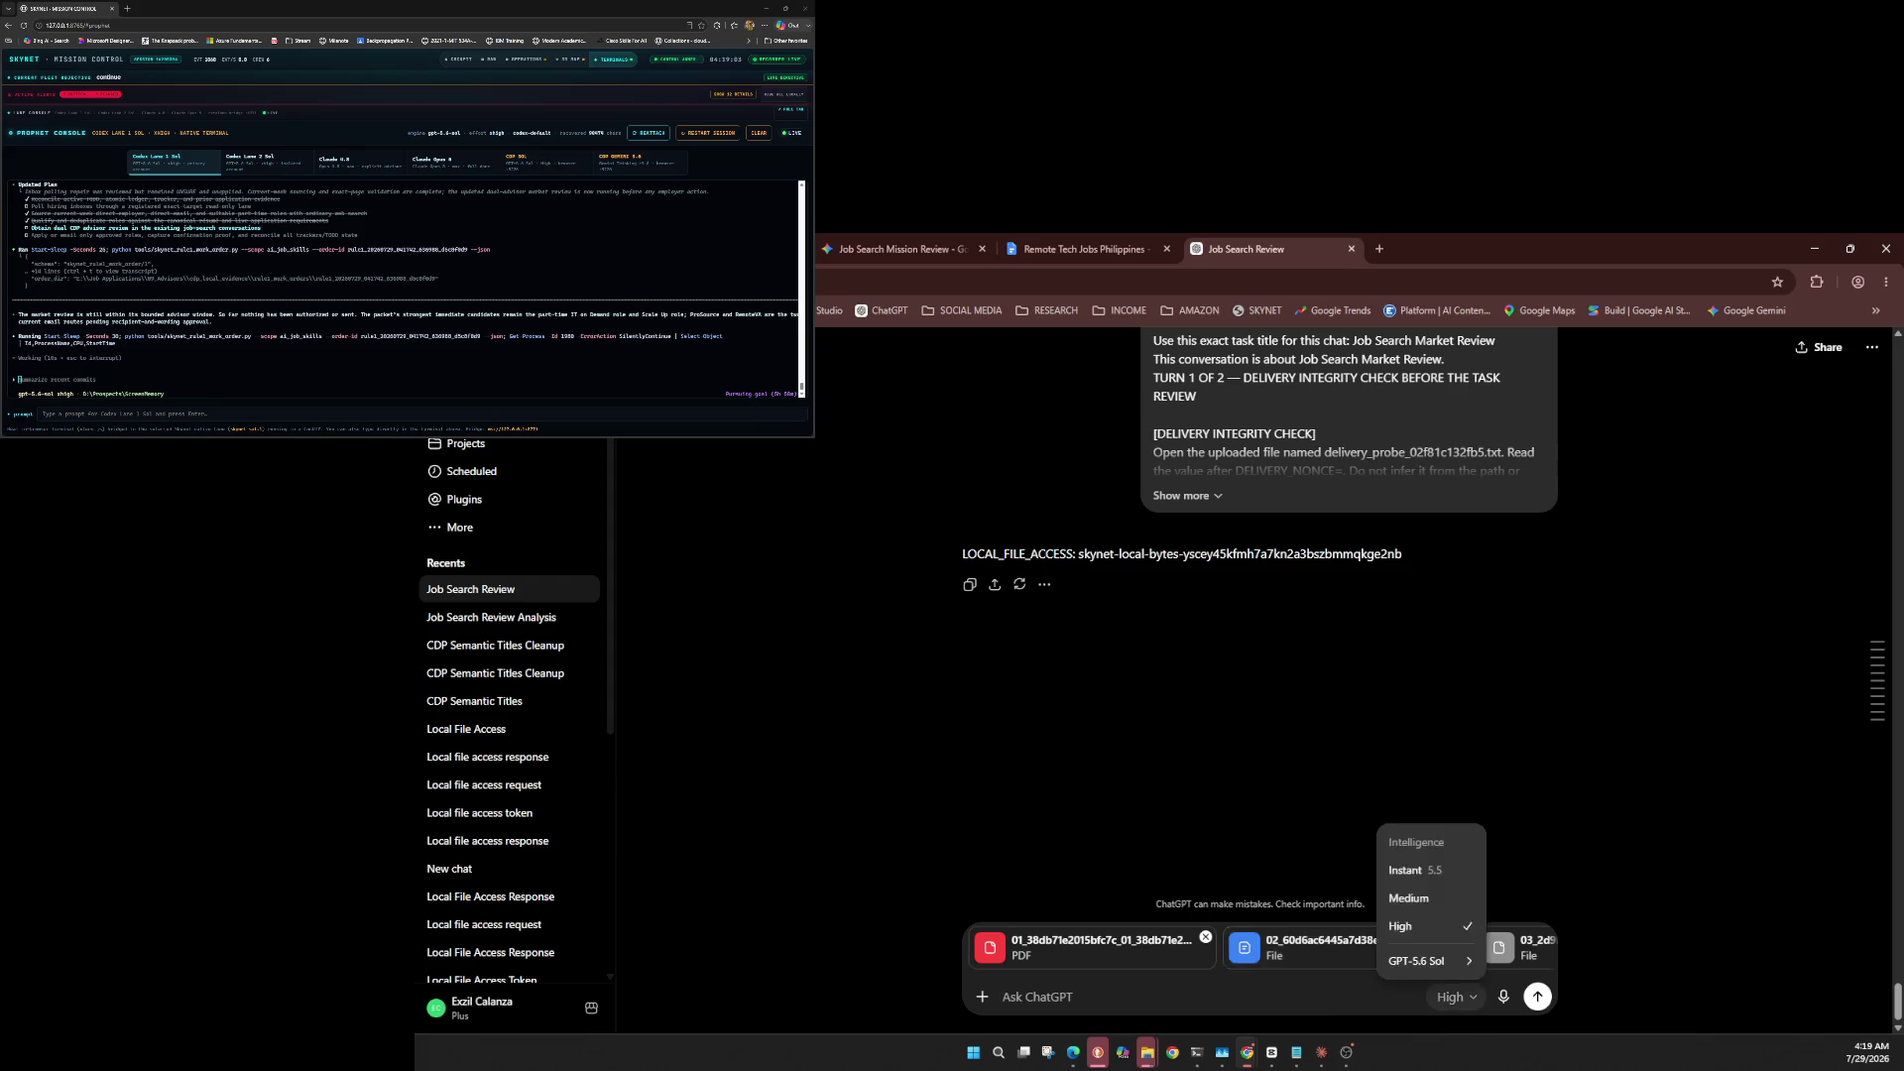
pyautogui.moveTo(1428, 961)
pyautogui.press('Escape')
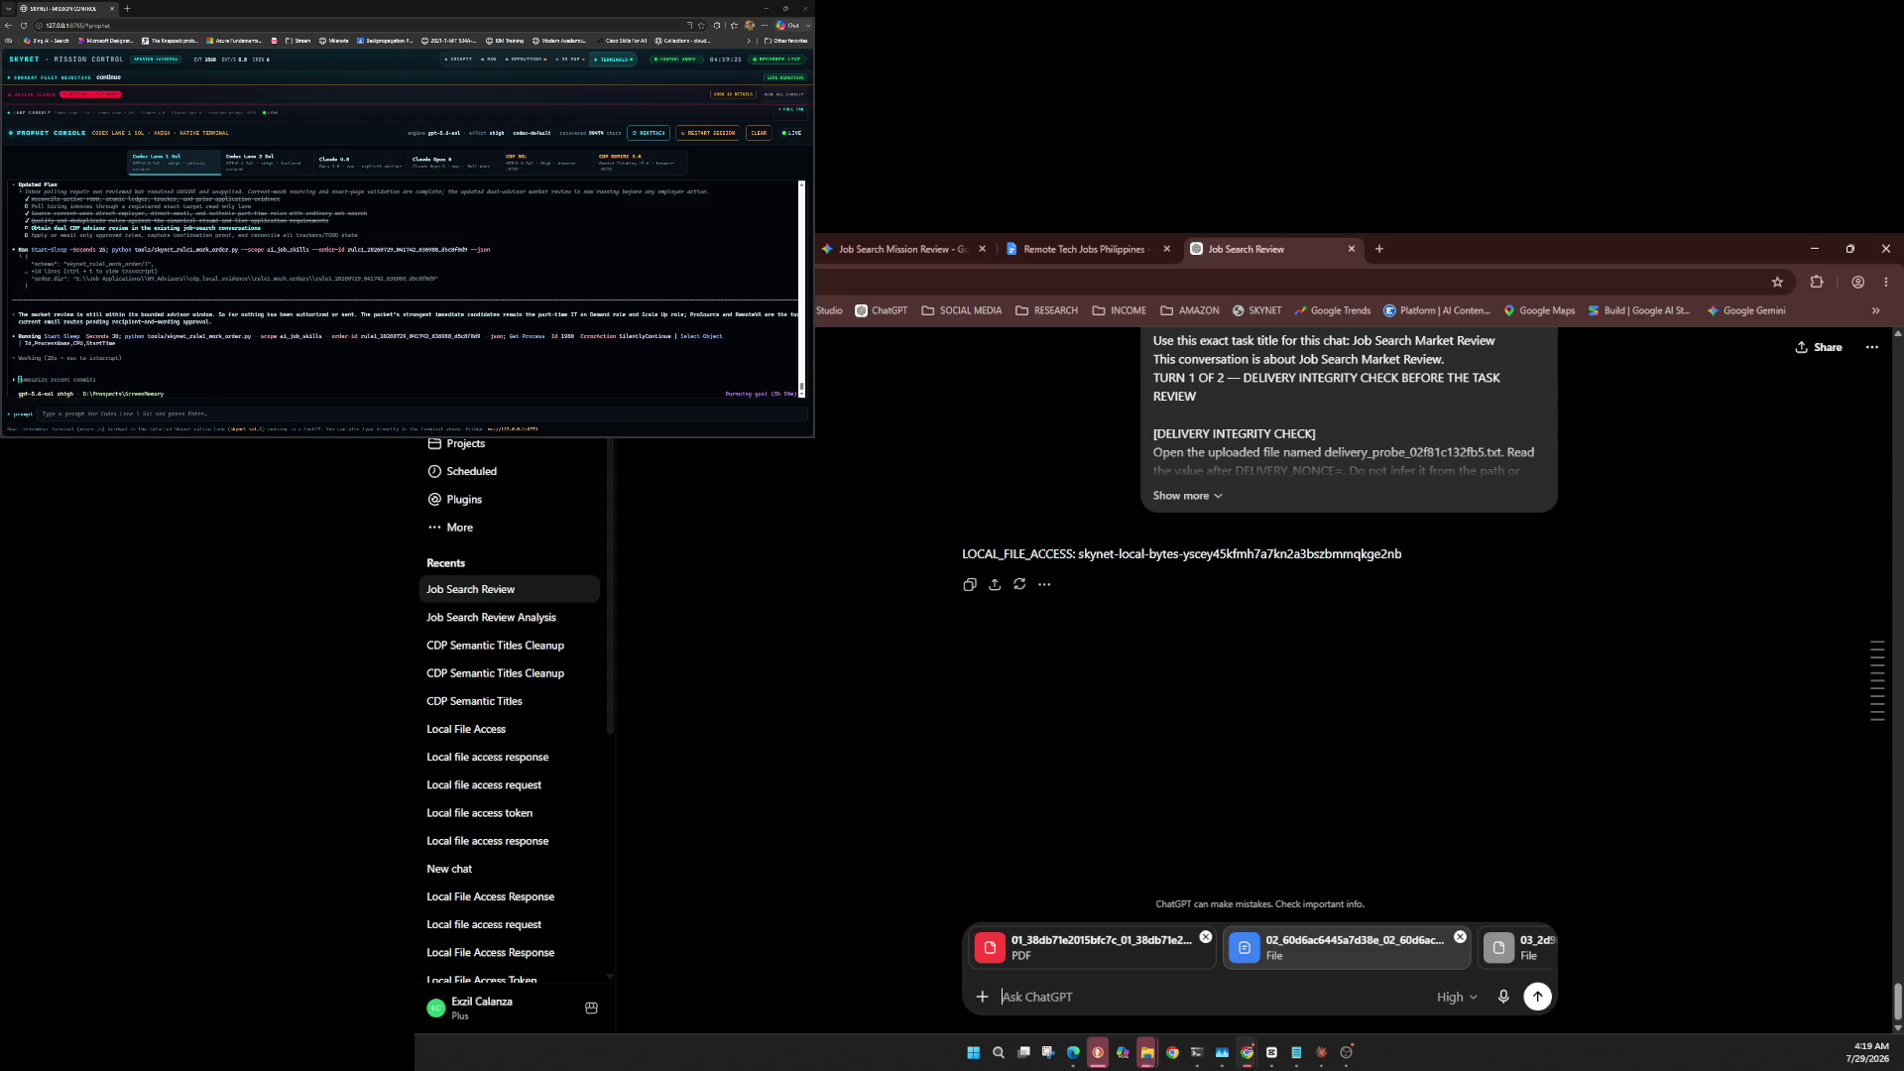
pyautogui.click(1537, 995)
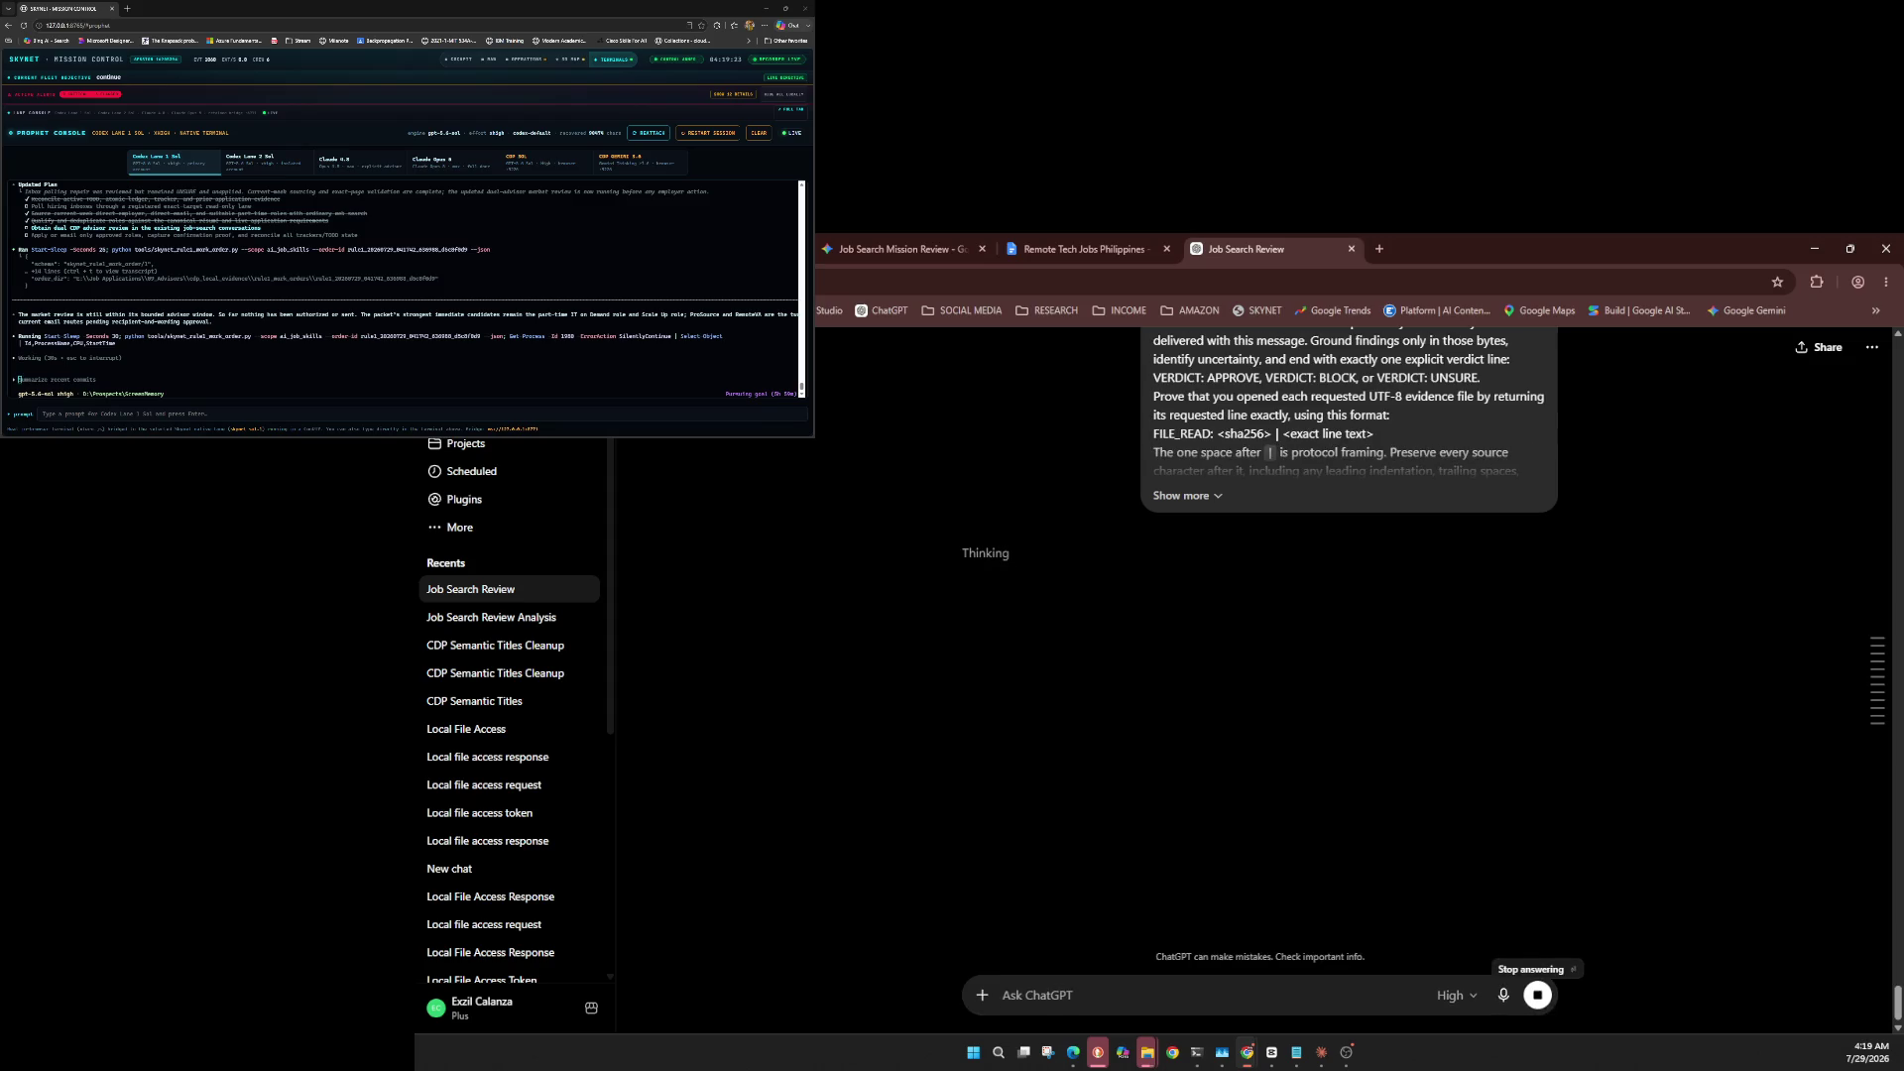
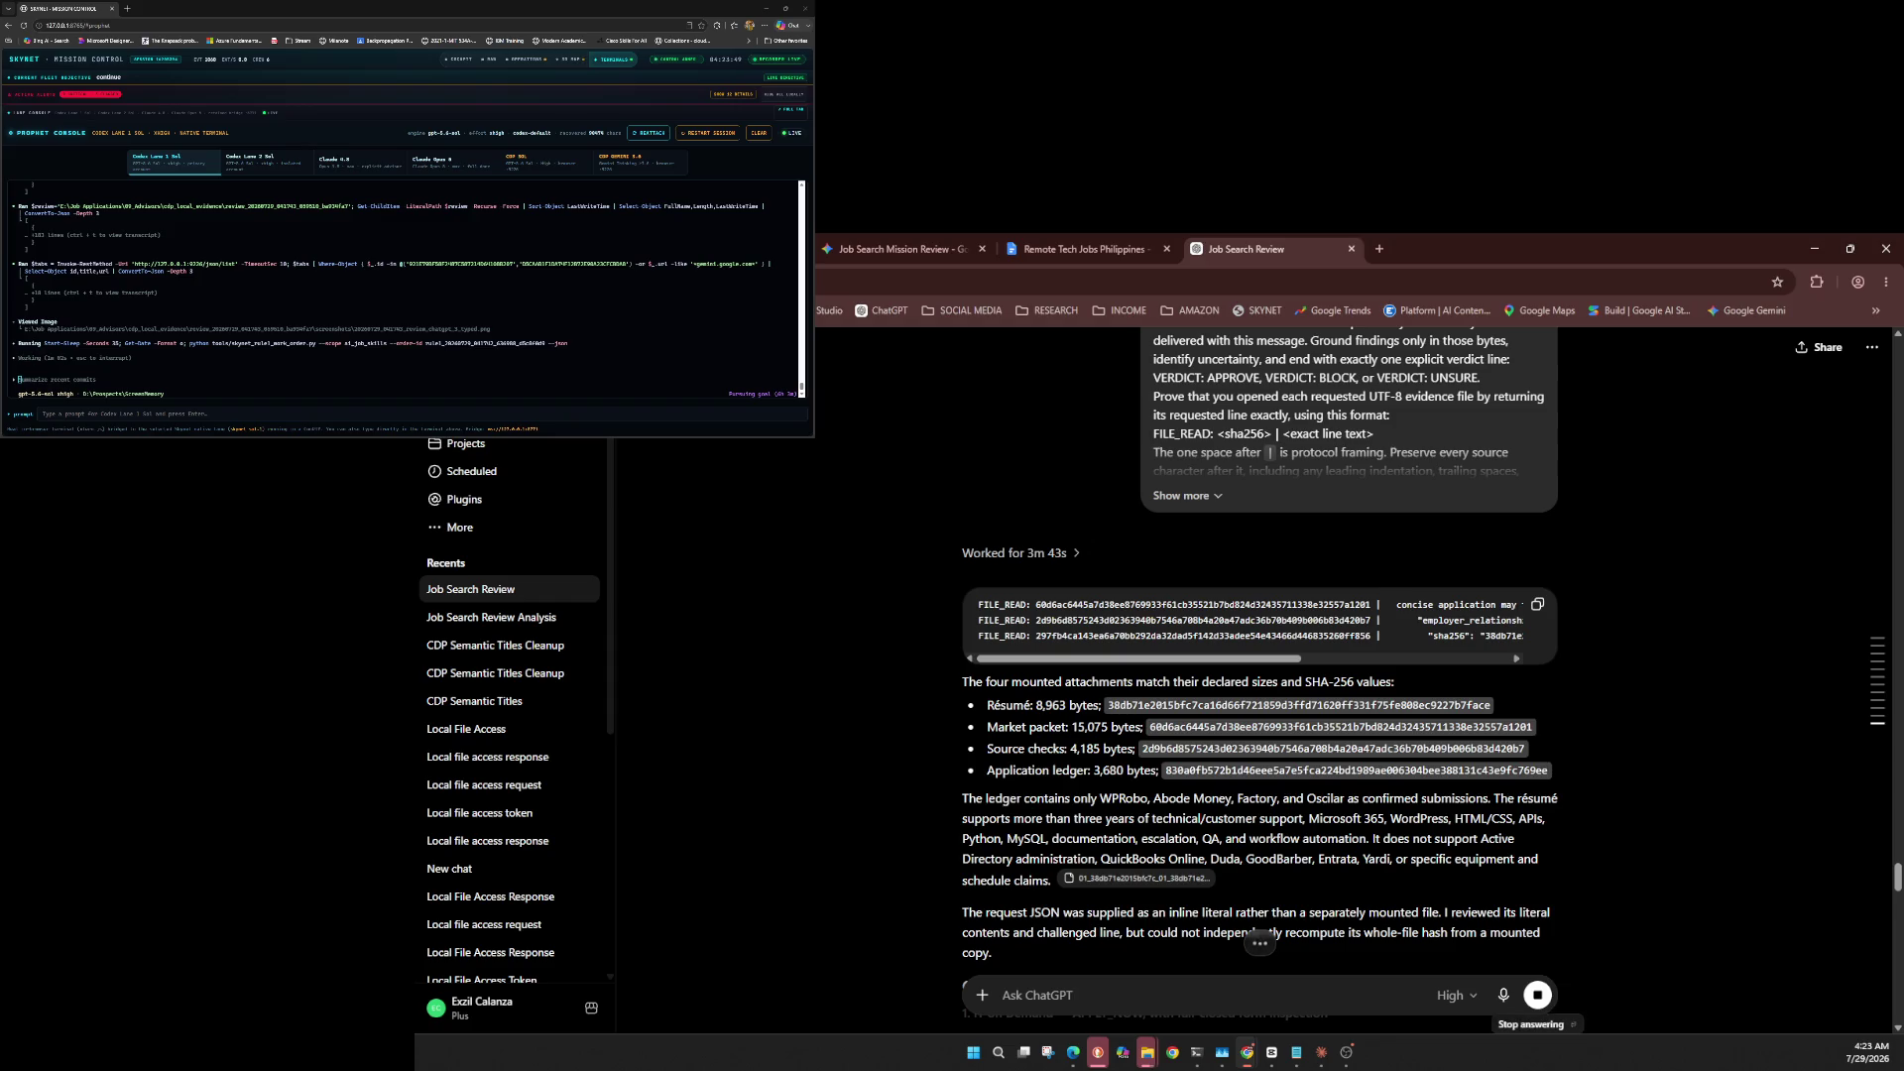
# Stop ChatGPT's Job Search Review reply mid-generation and bring up Gemini's model list.
pyautogui.click(1537, 995)
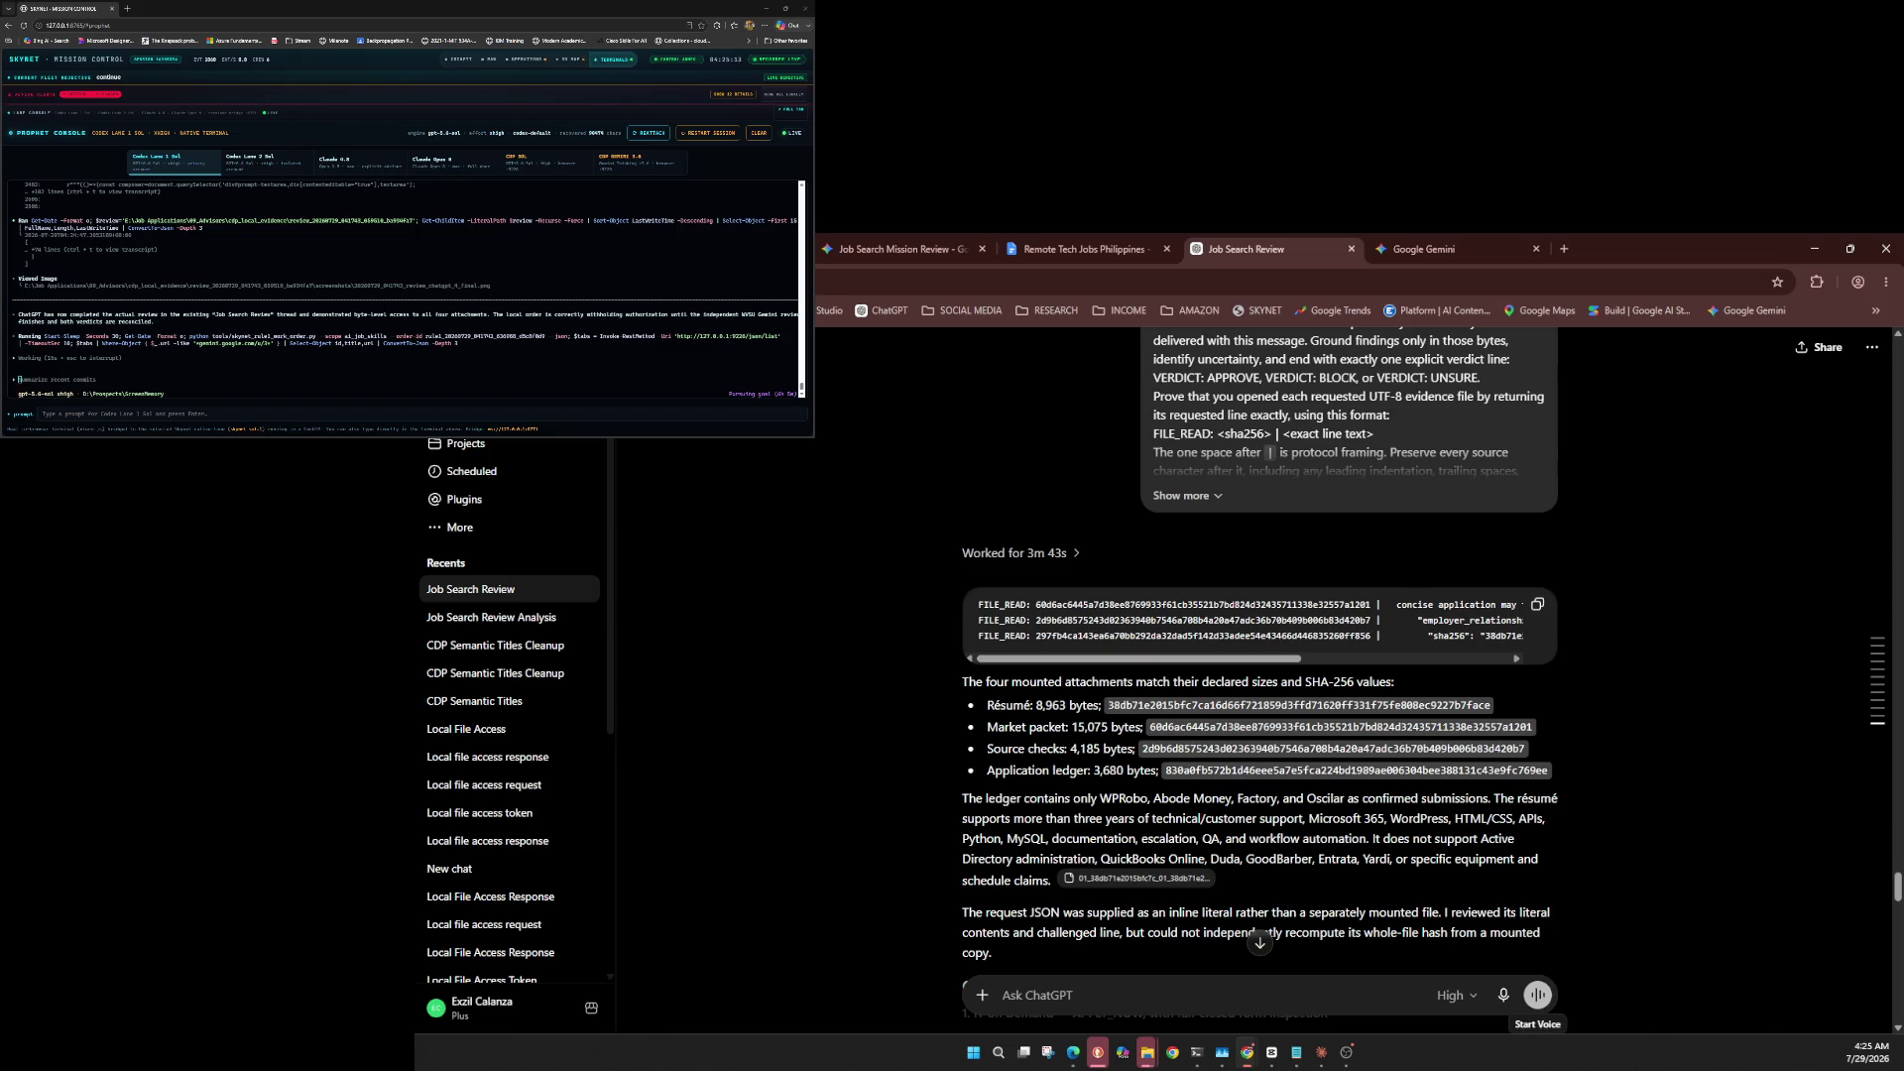
pyautogui.hotkey('ctrl', 'Tab')
pyautogui.click(1438, 681)
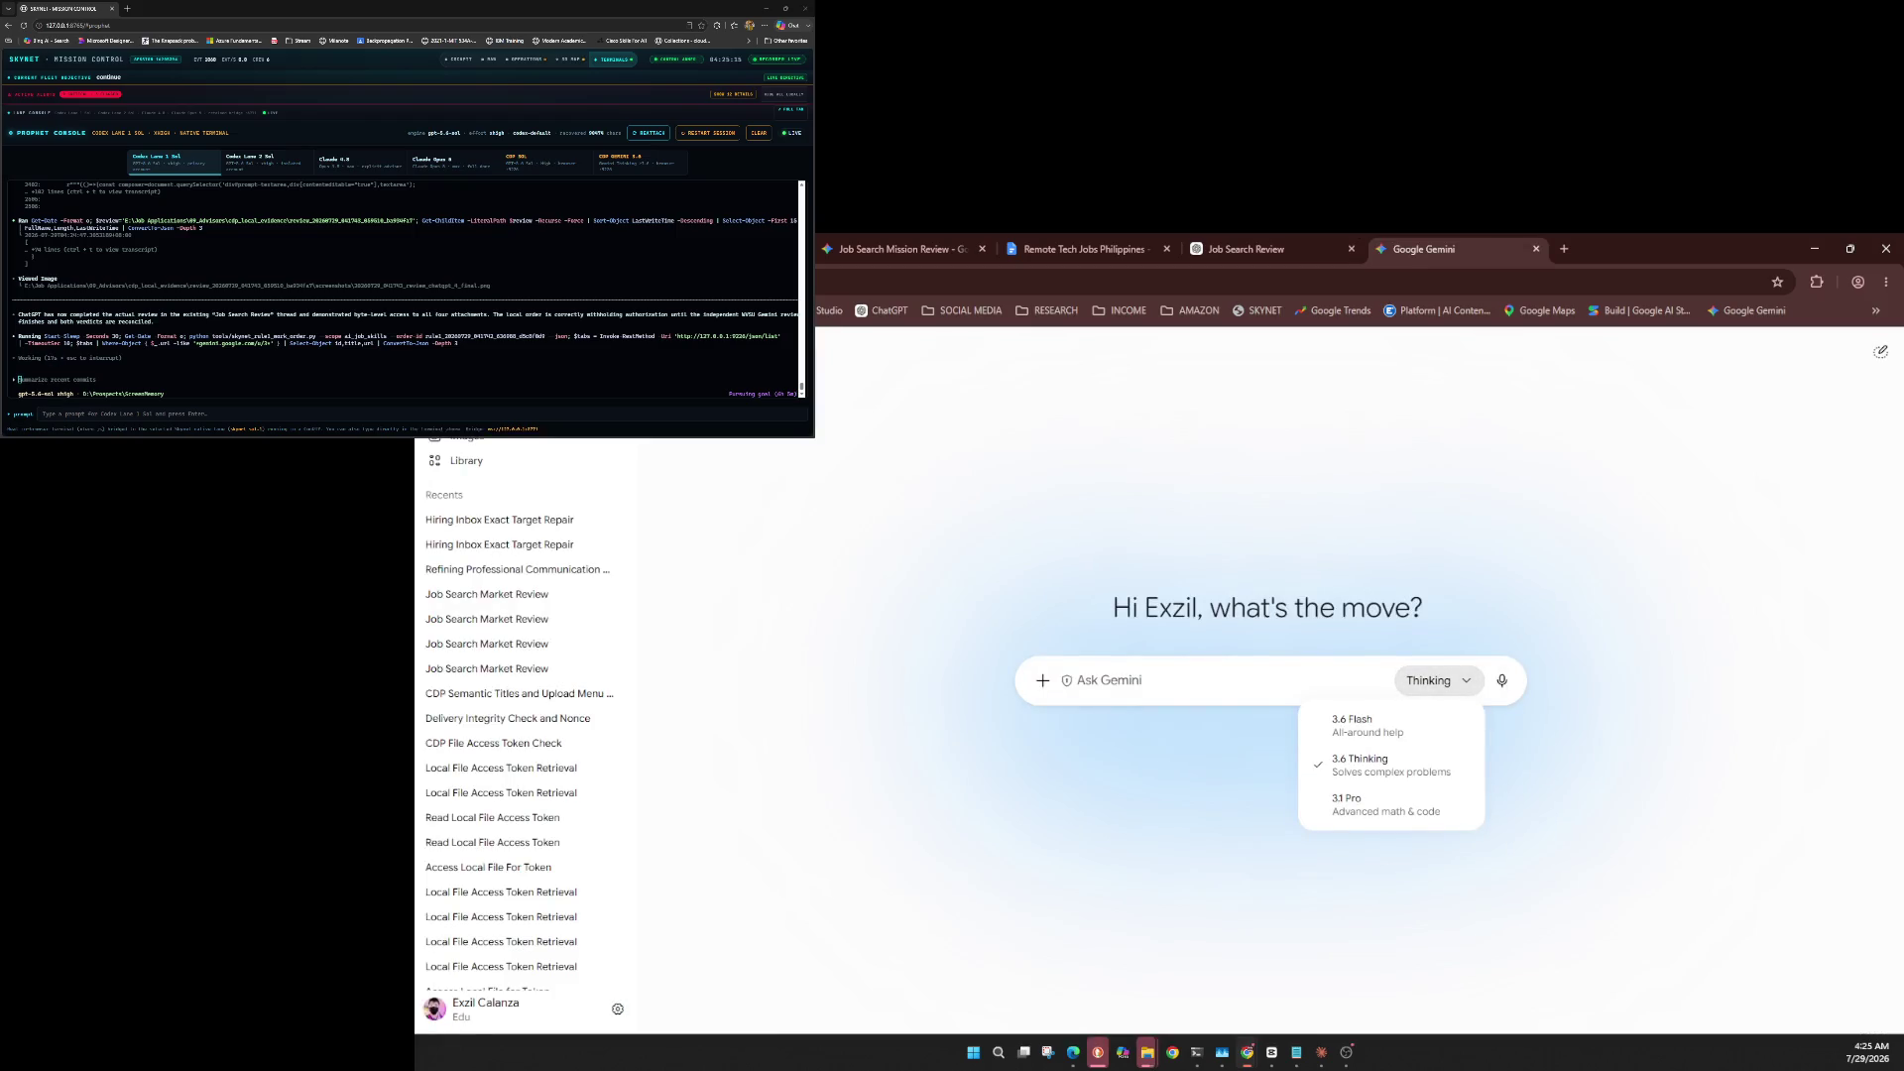
# Step through the Gemini model list and close it without changing the model.
pyautogui.press('Down')
pyautogui.press('Escape')
pyautogui.press('Return')
pyautogui.press('Escape')
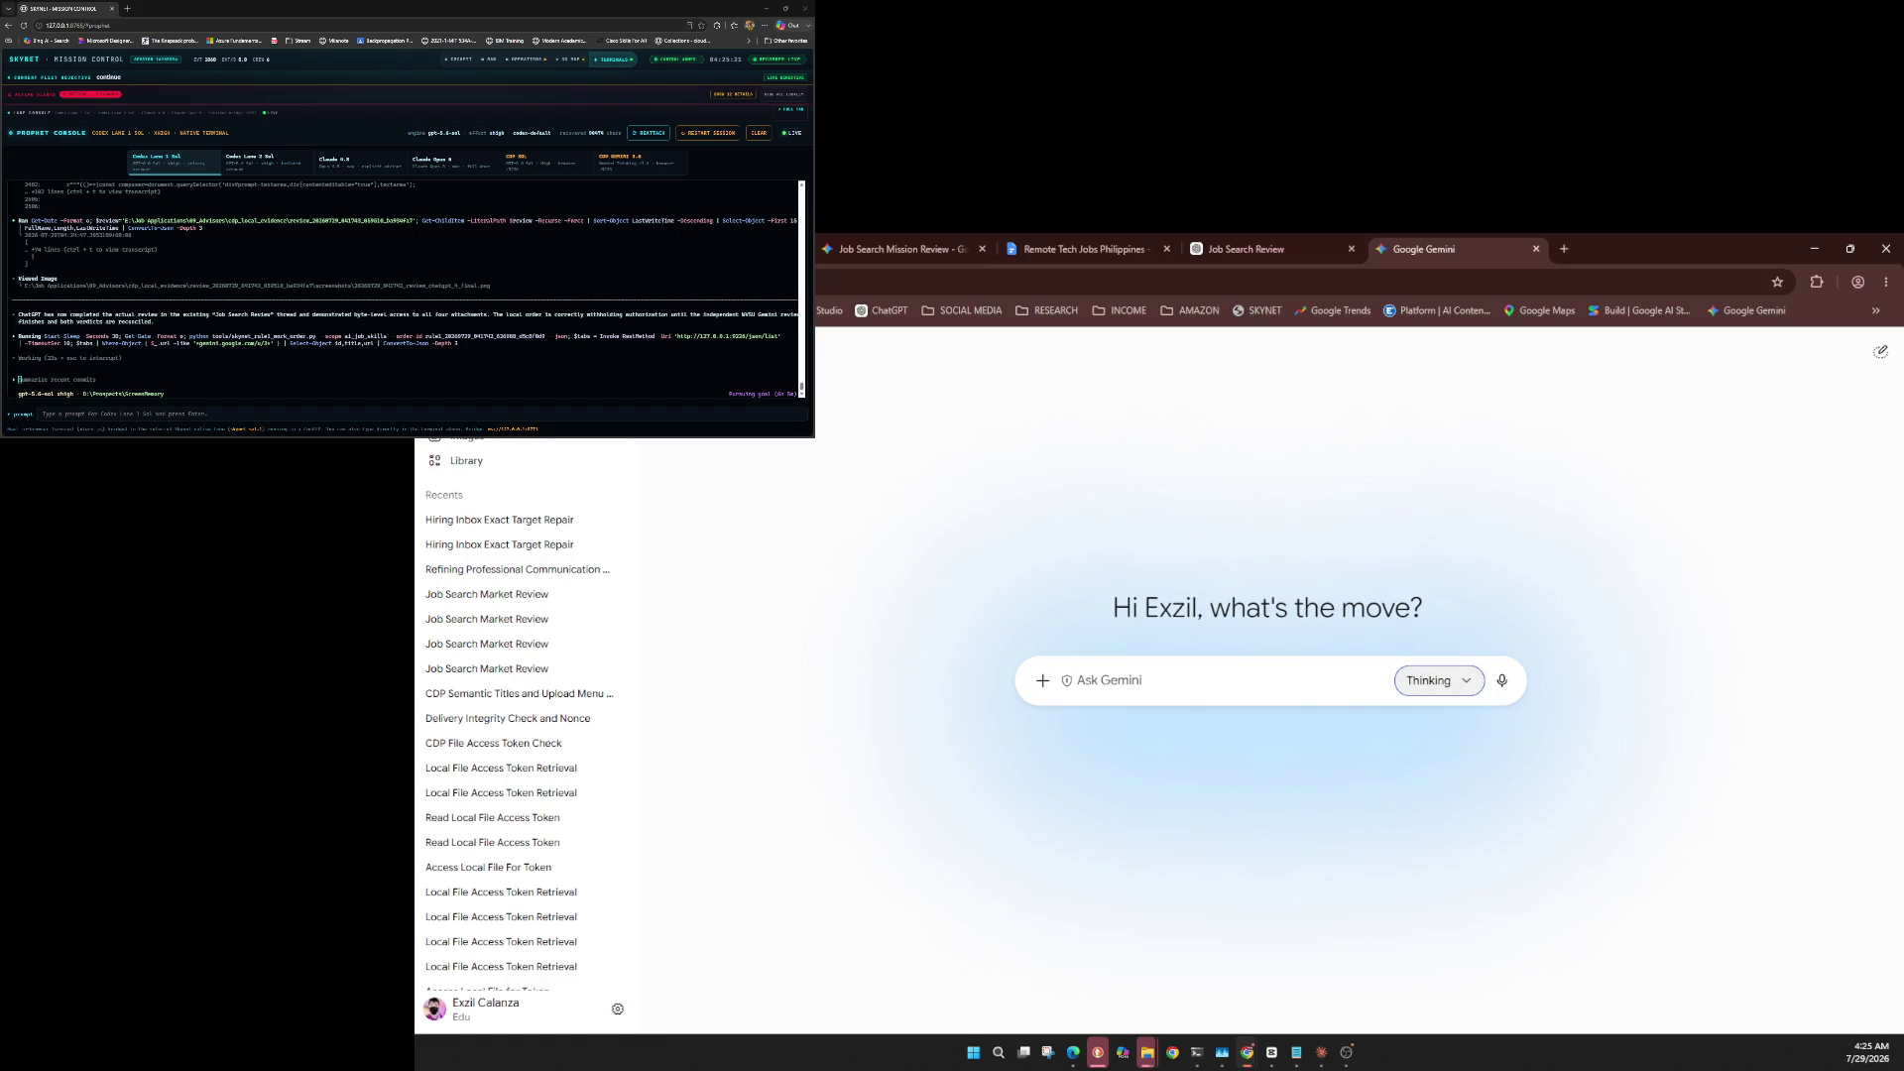
# Attach the delivery probe text file and send the access-only LOCAL_FILE_ACCESS prompt.
pyautogui.hotkey('shift', 'Tab')
pyautogui.hotkey('shift', 'Tab')
pyautogui.press('Return')
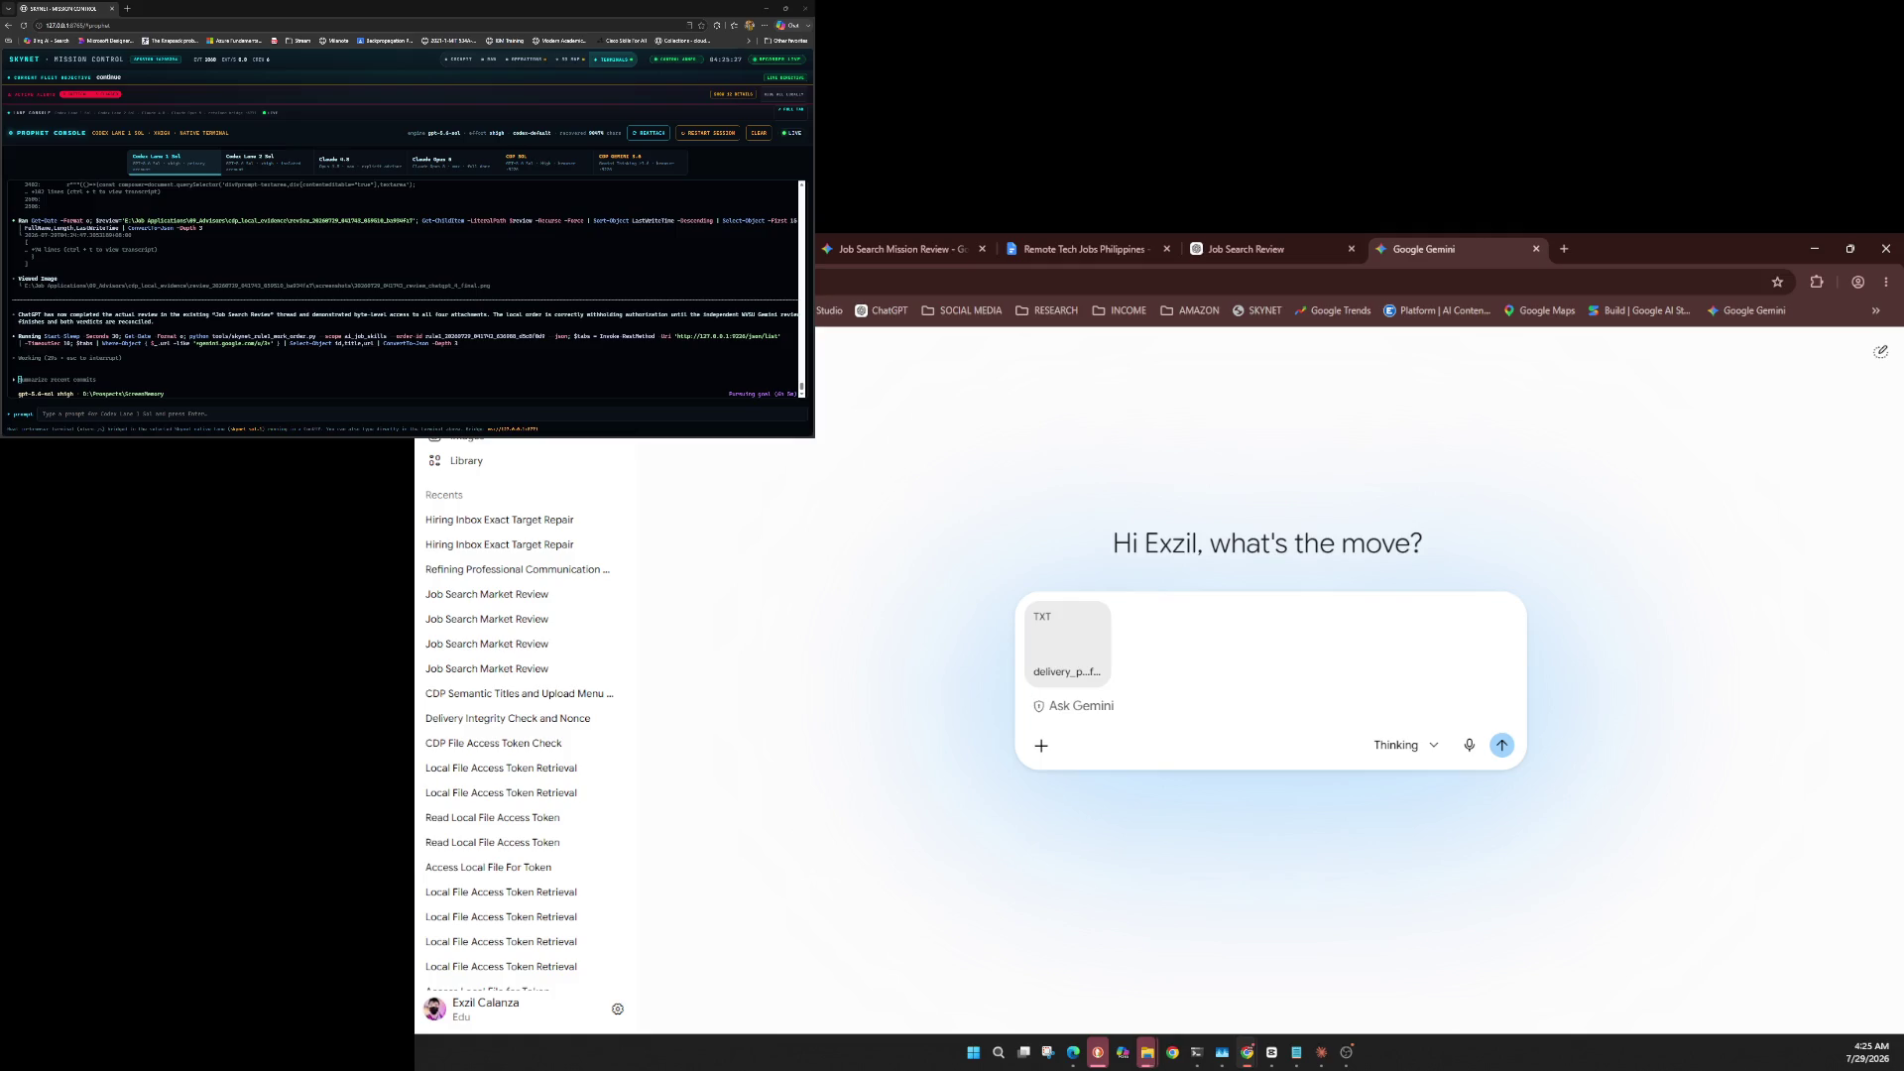
pyautogui.hotkey('ctrl', 'v')
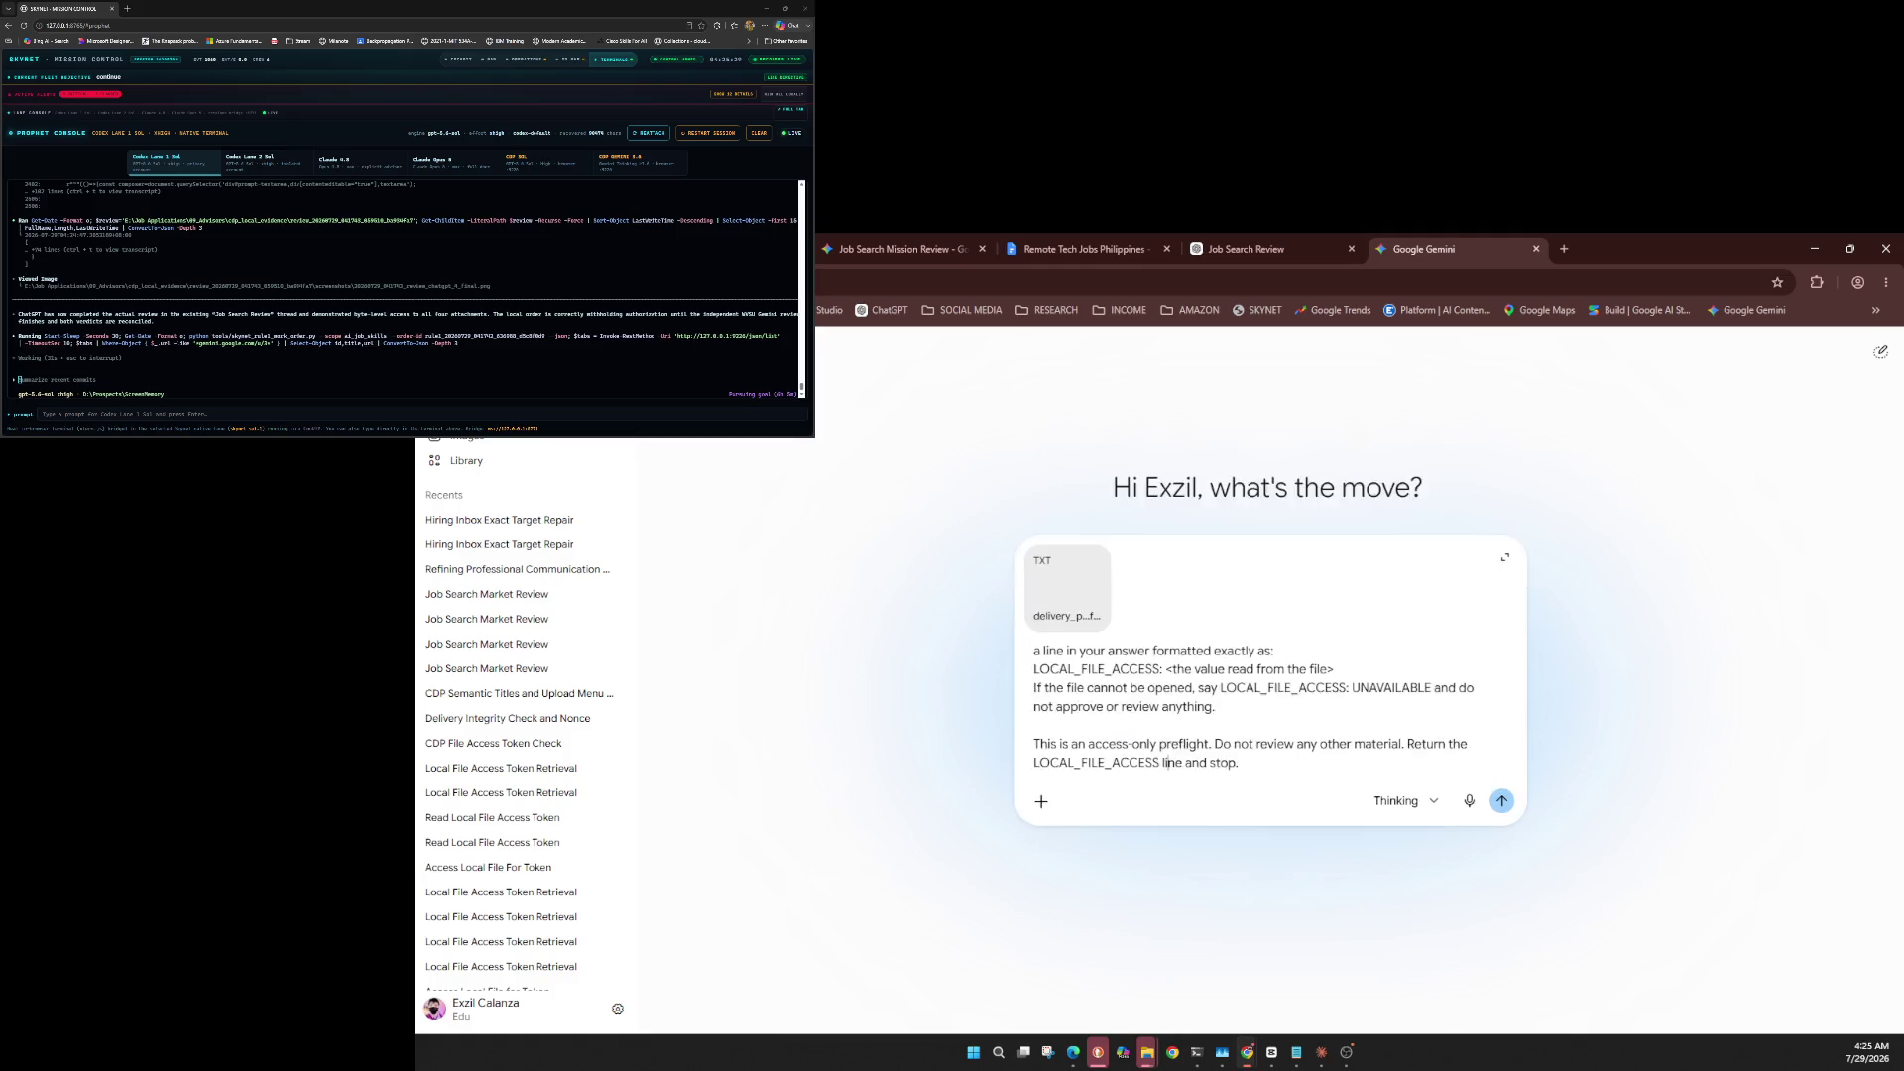
pyautogui.press('Return')
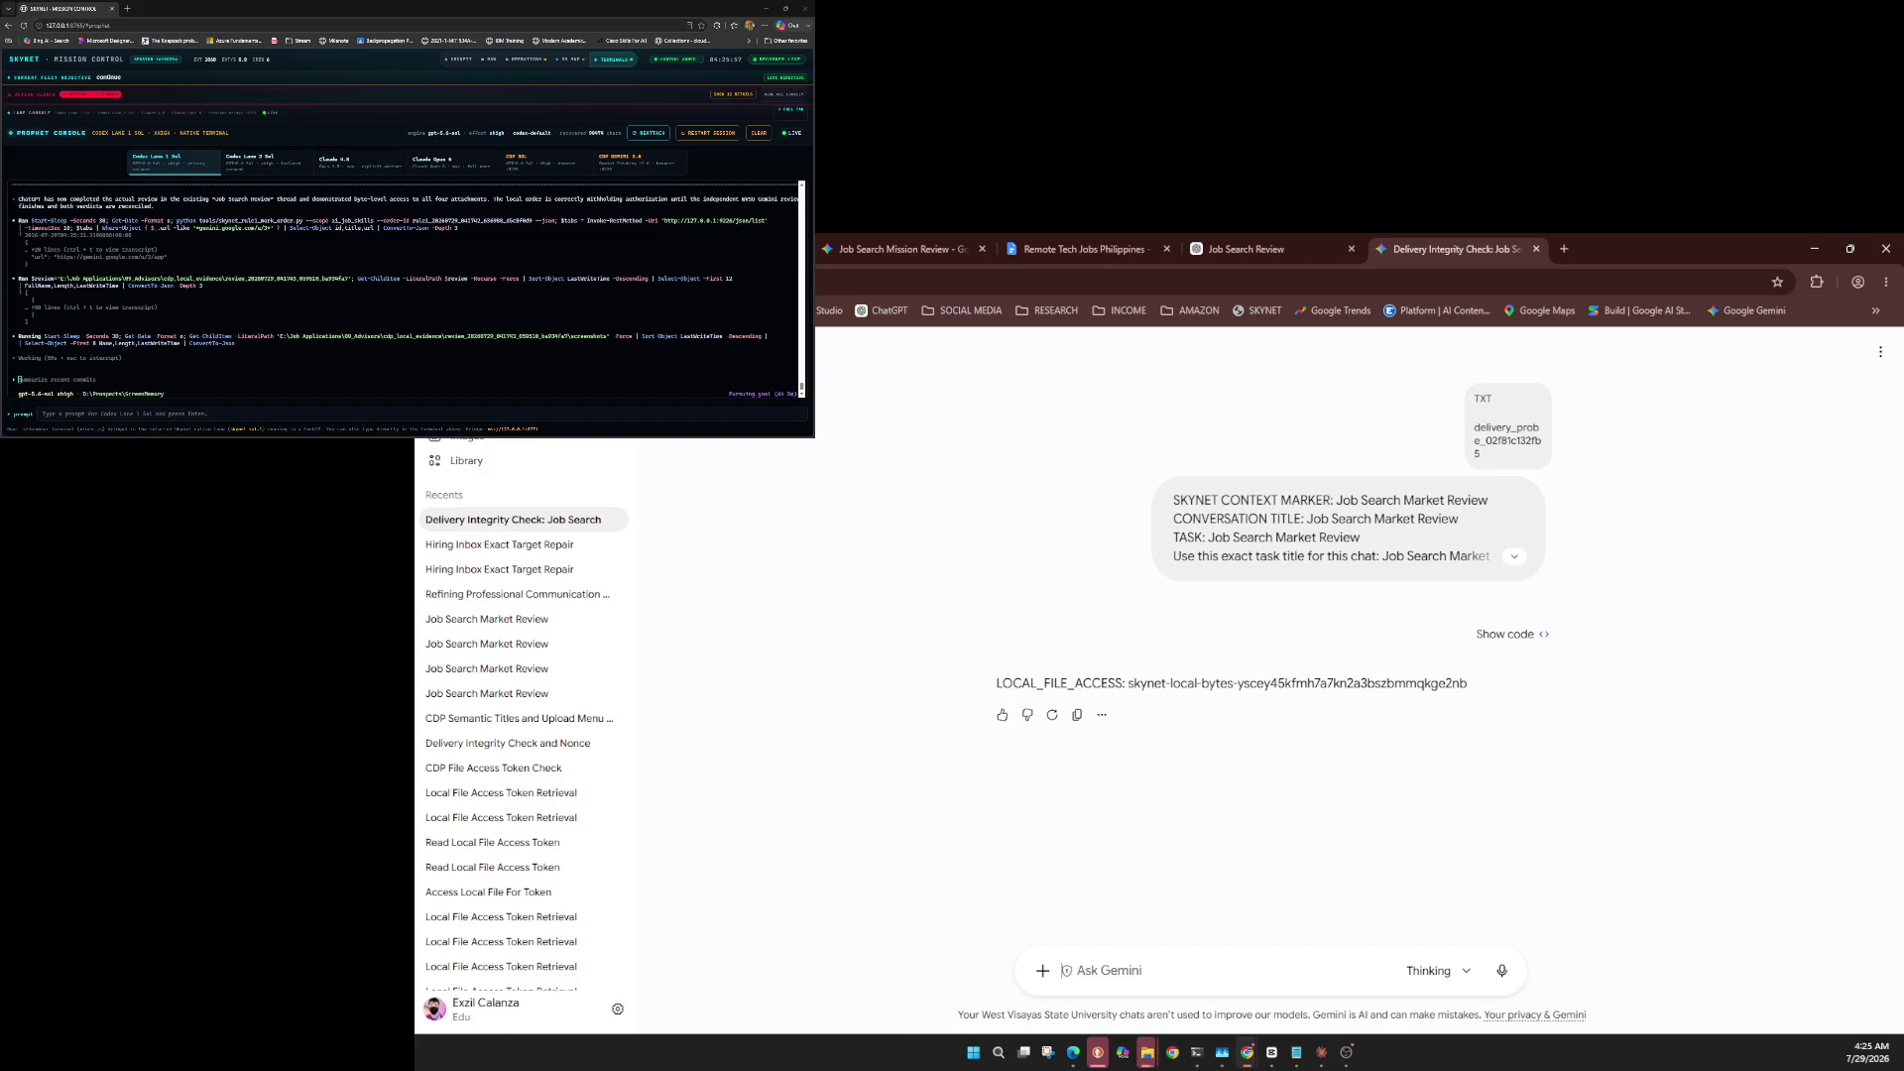
# Leave 3.6 Thinking checked in the model list and bring up the + upload menu.
pyautogui.click(1429, 970)
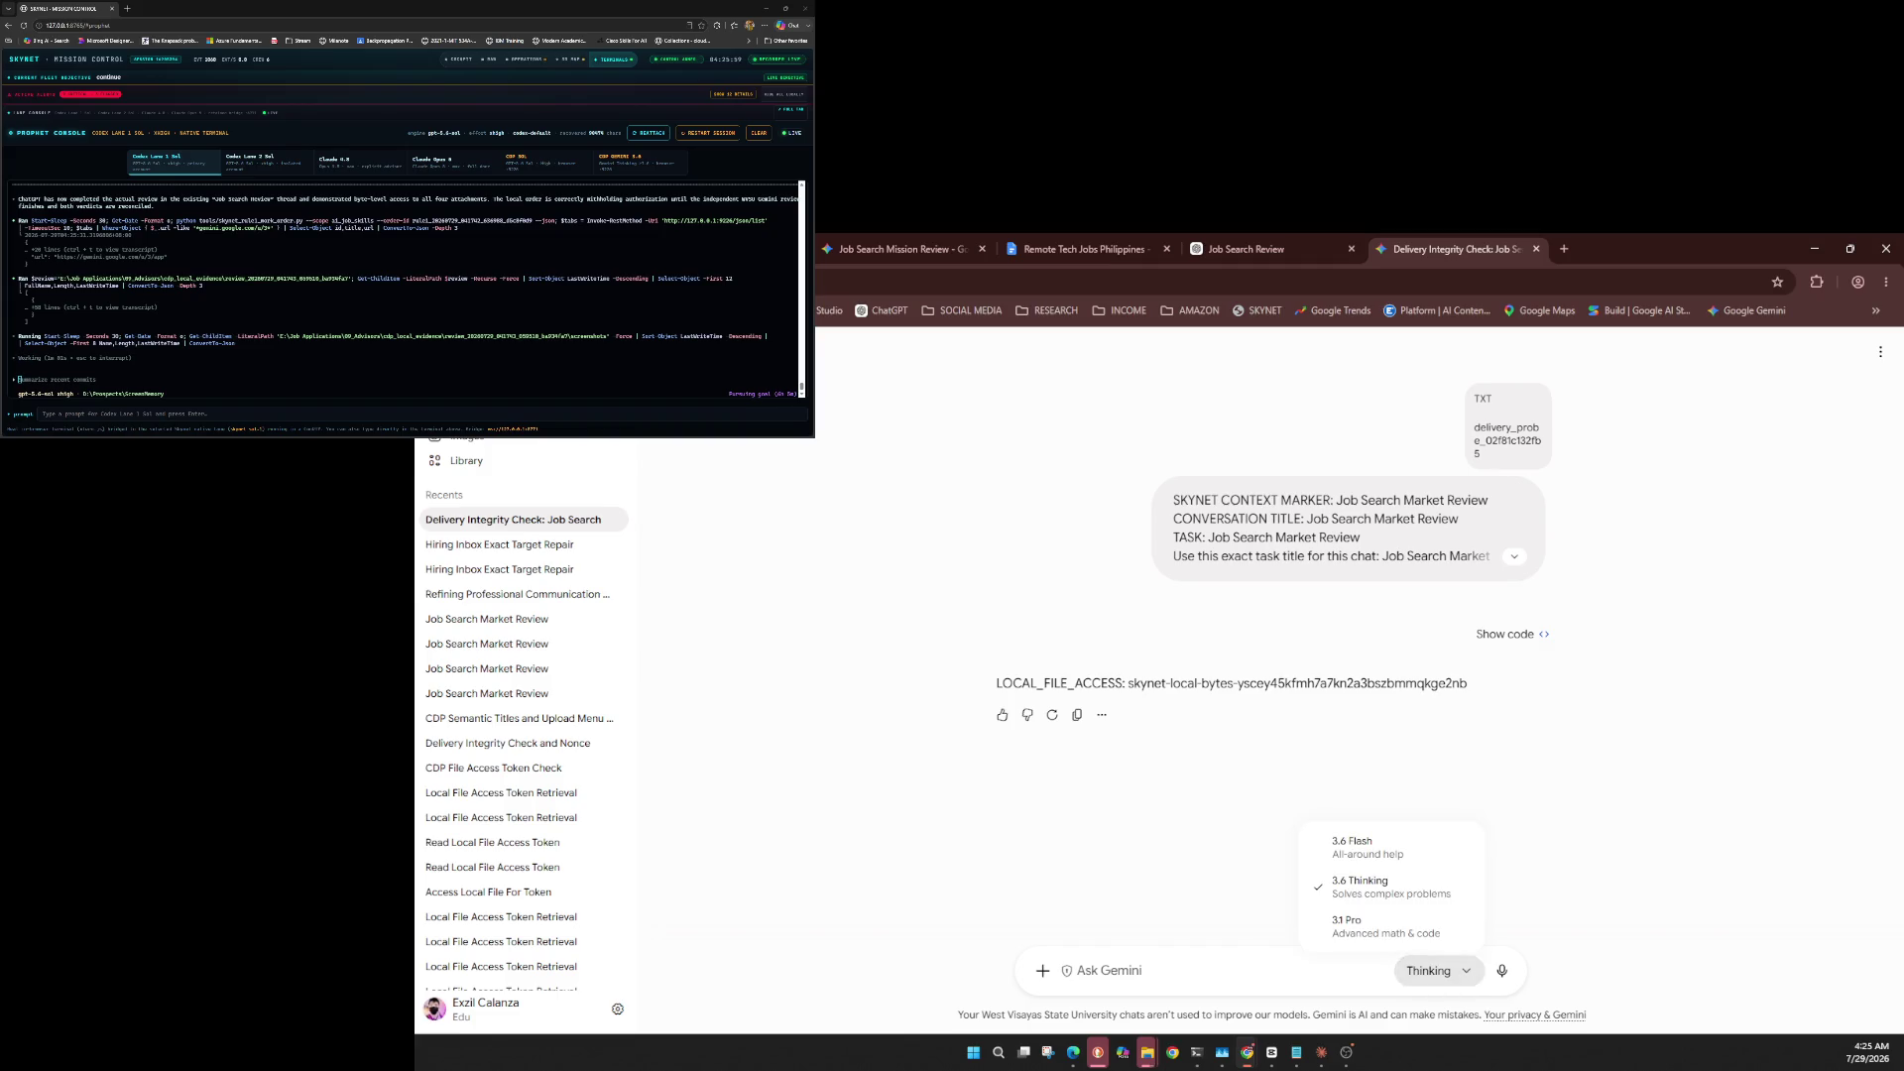
pyautogui.press('Escape')
pyautogui.press('Return')
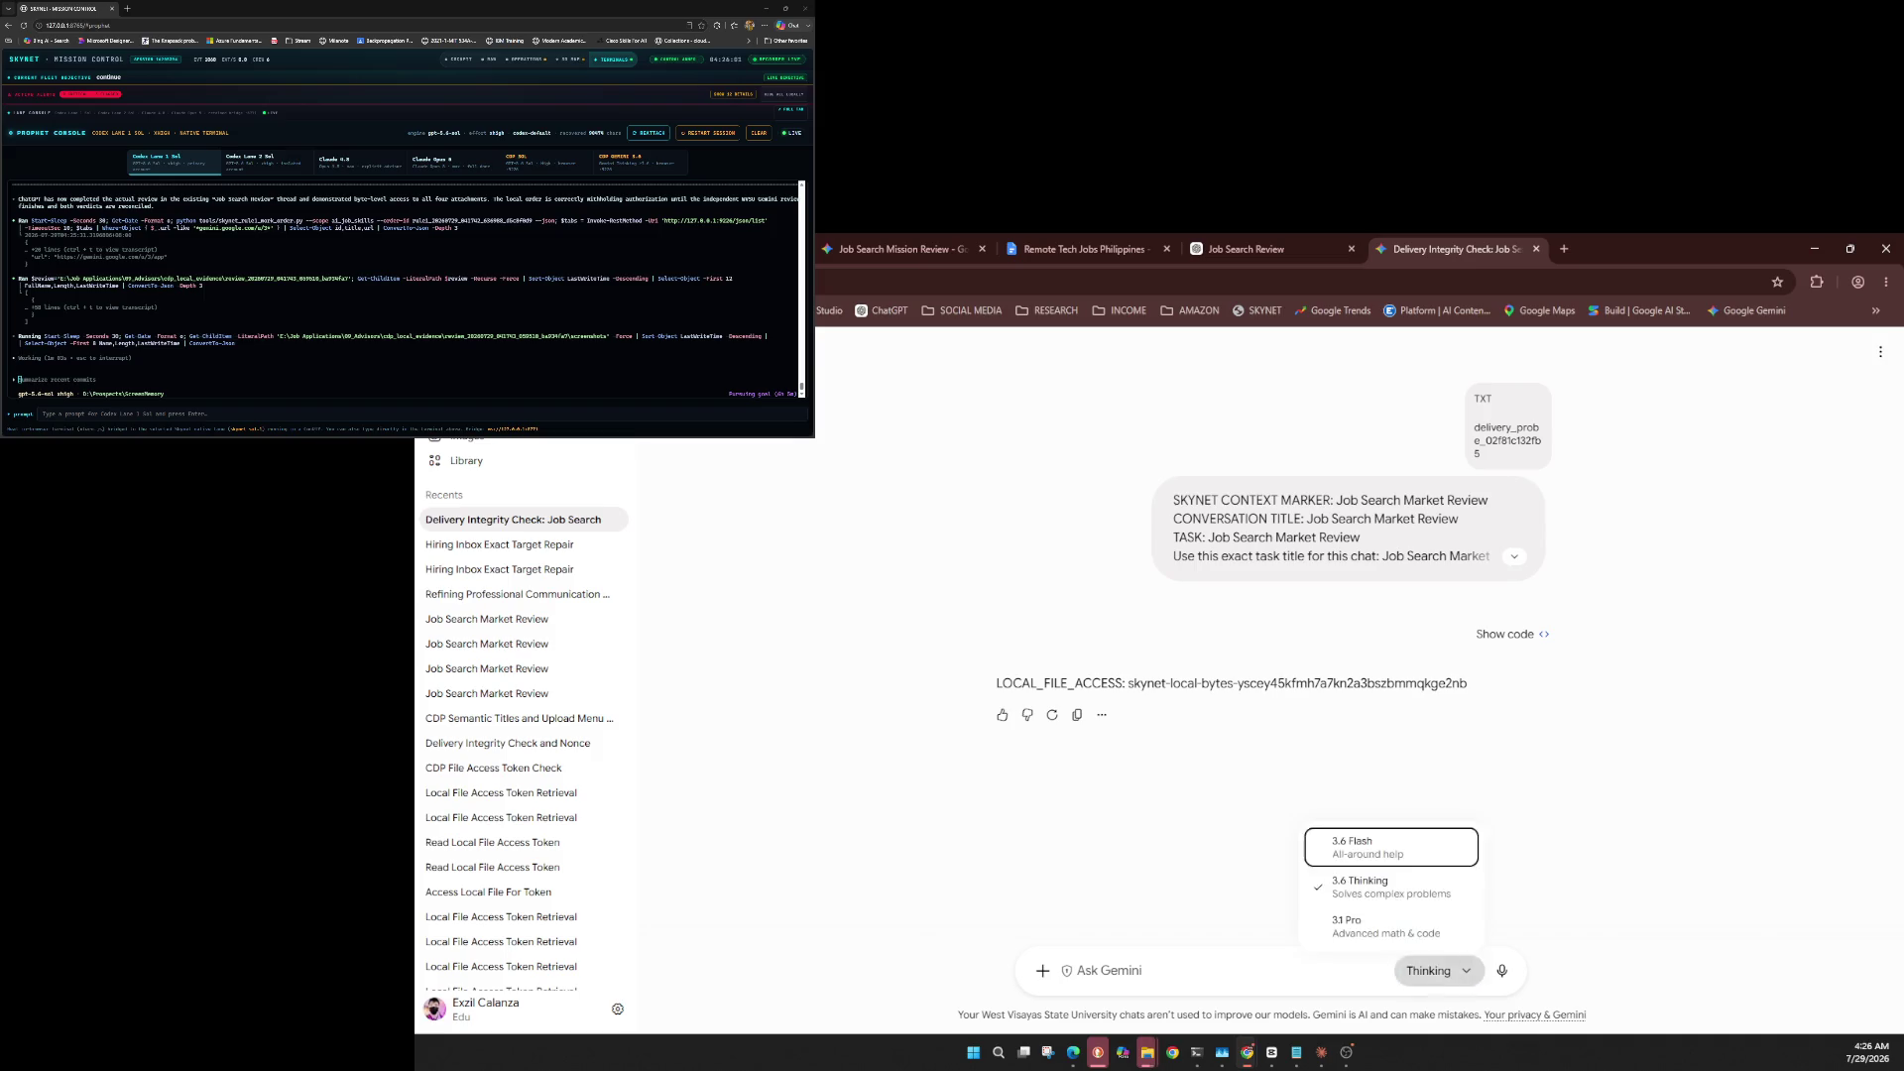
pyautogui.press('Escape')
pyautogui.press('Return')
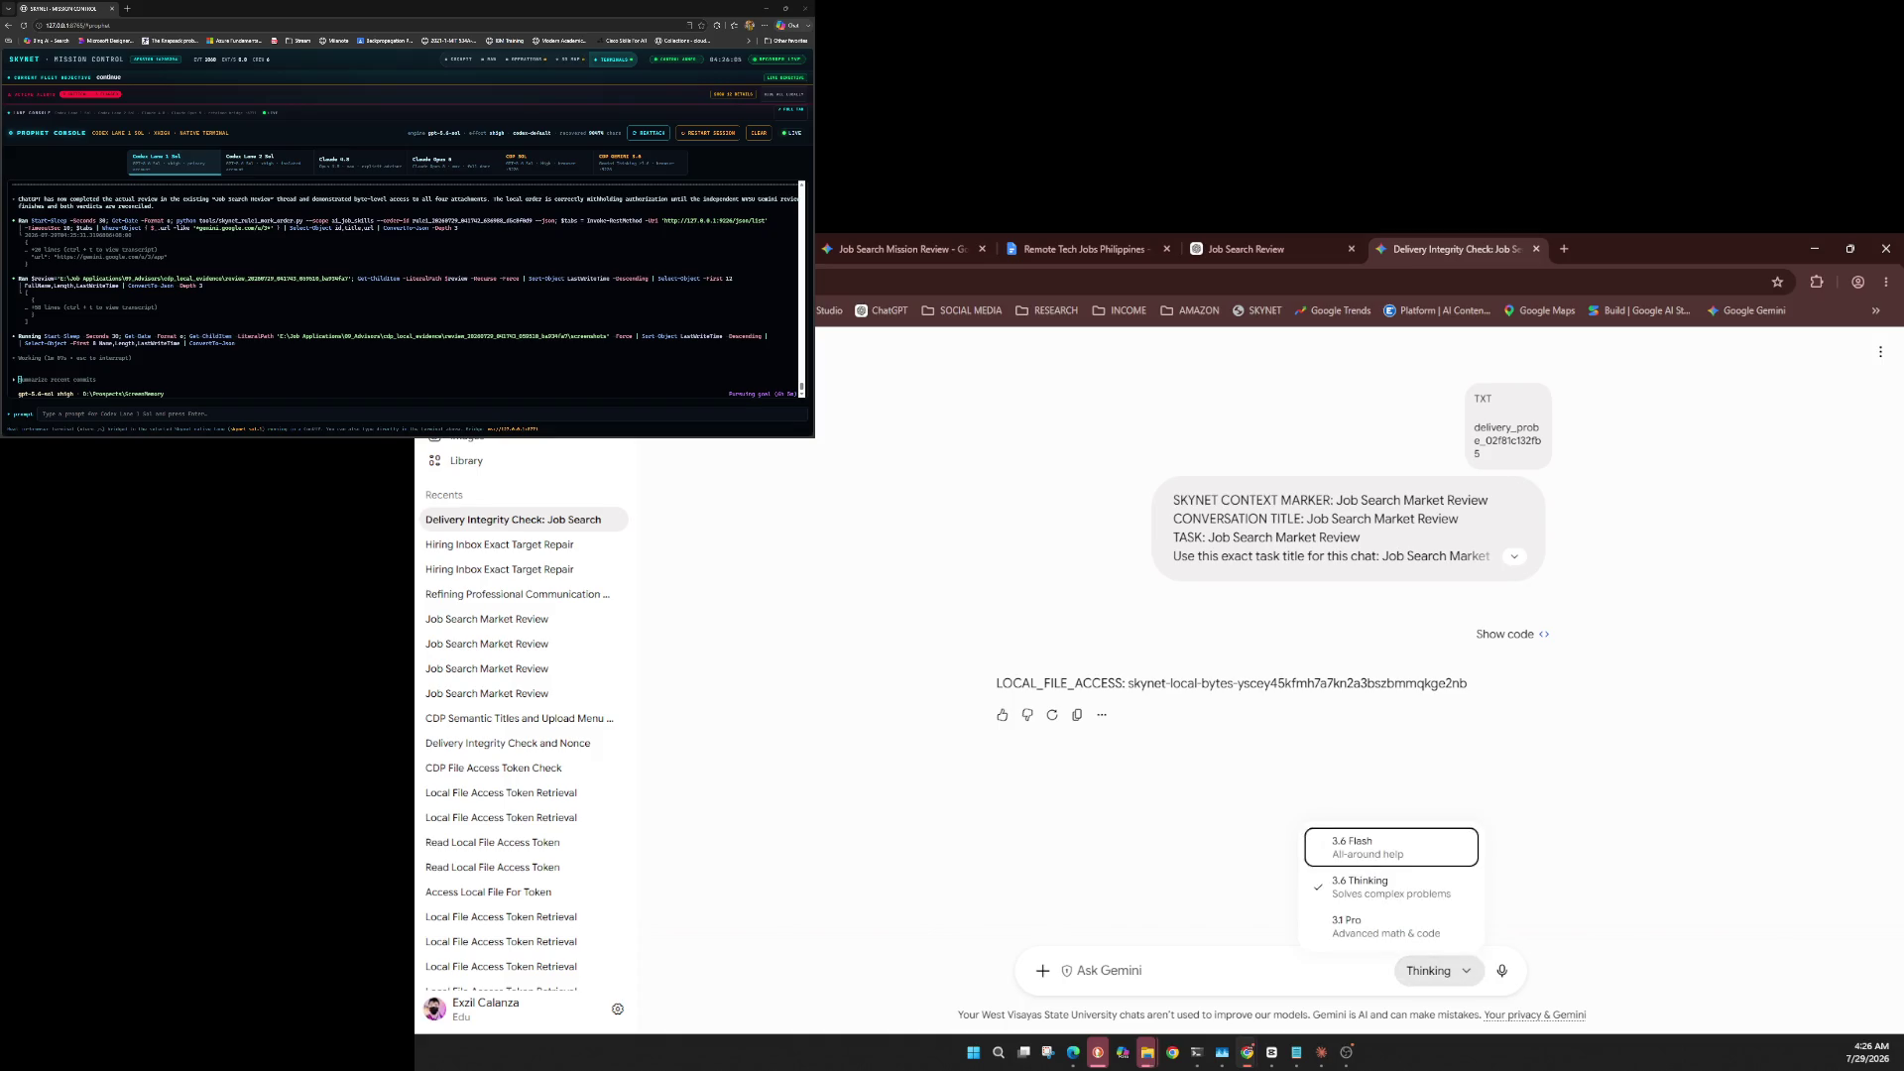
pyautogui.press('Escape')
pyautogui.hotkey('shift', 'Tab')
pyautogui.hotkey('shift', 'Tab')
pyautogui.press('Return')
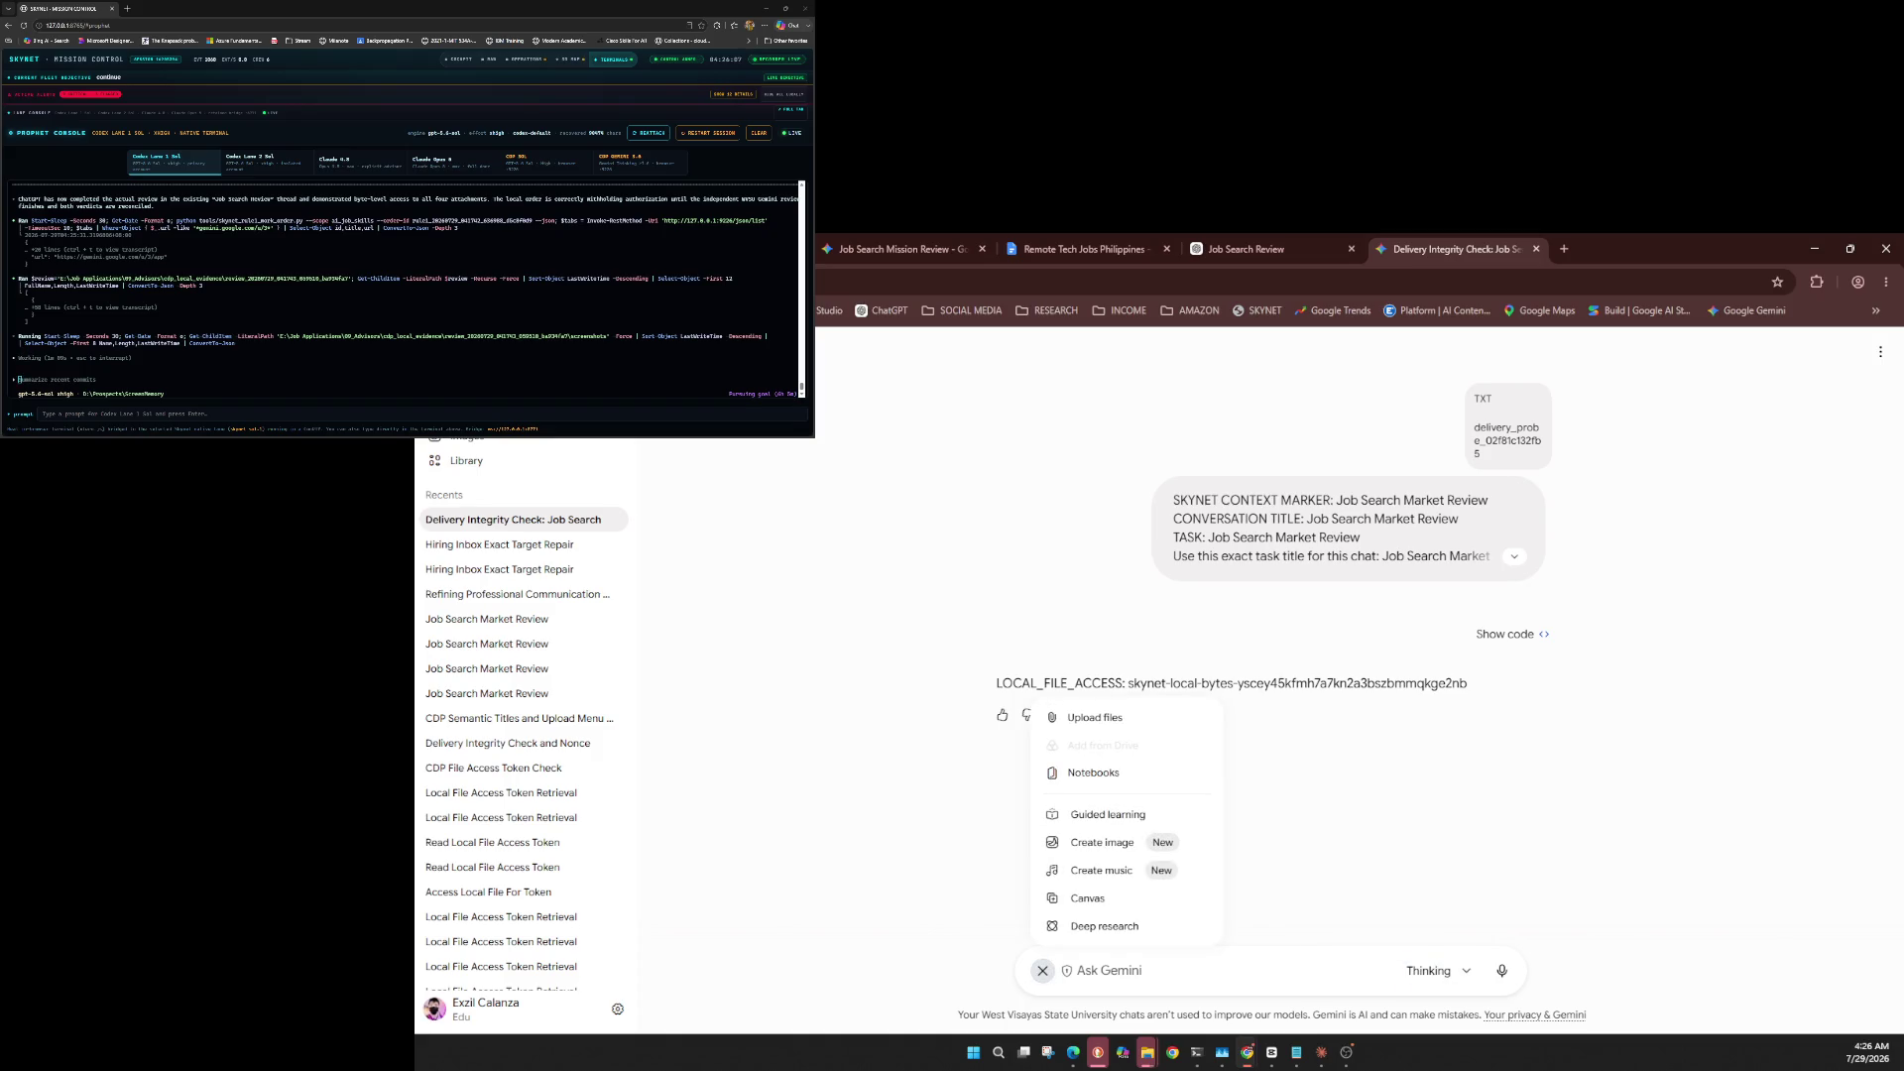
# Dismiss the upload menu to begin writing the evidence-review message.
pyautogui.press('Escape')
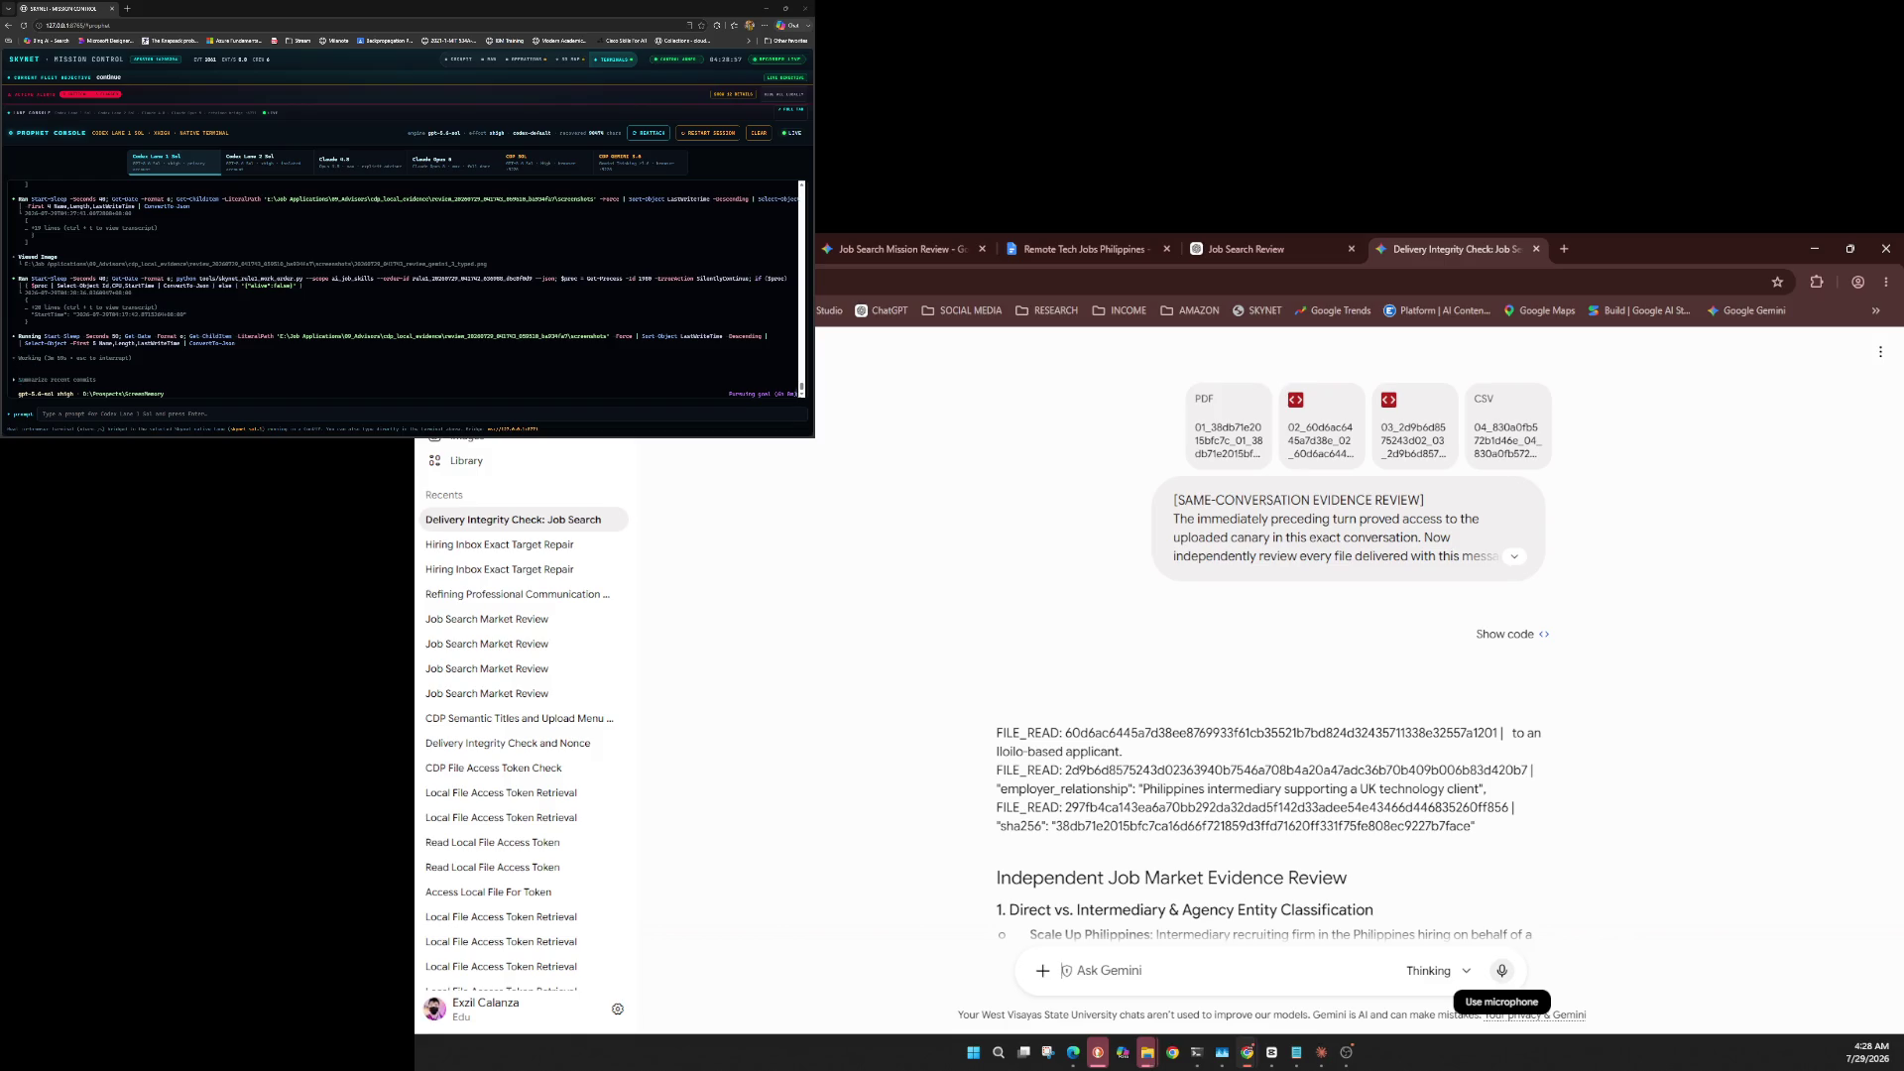
# Close the Delivery Integrity Check Gemini tab with Ctrl+W.
pyautogui.hotkey('ctrl', 'w')
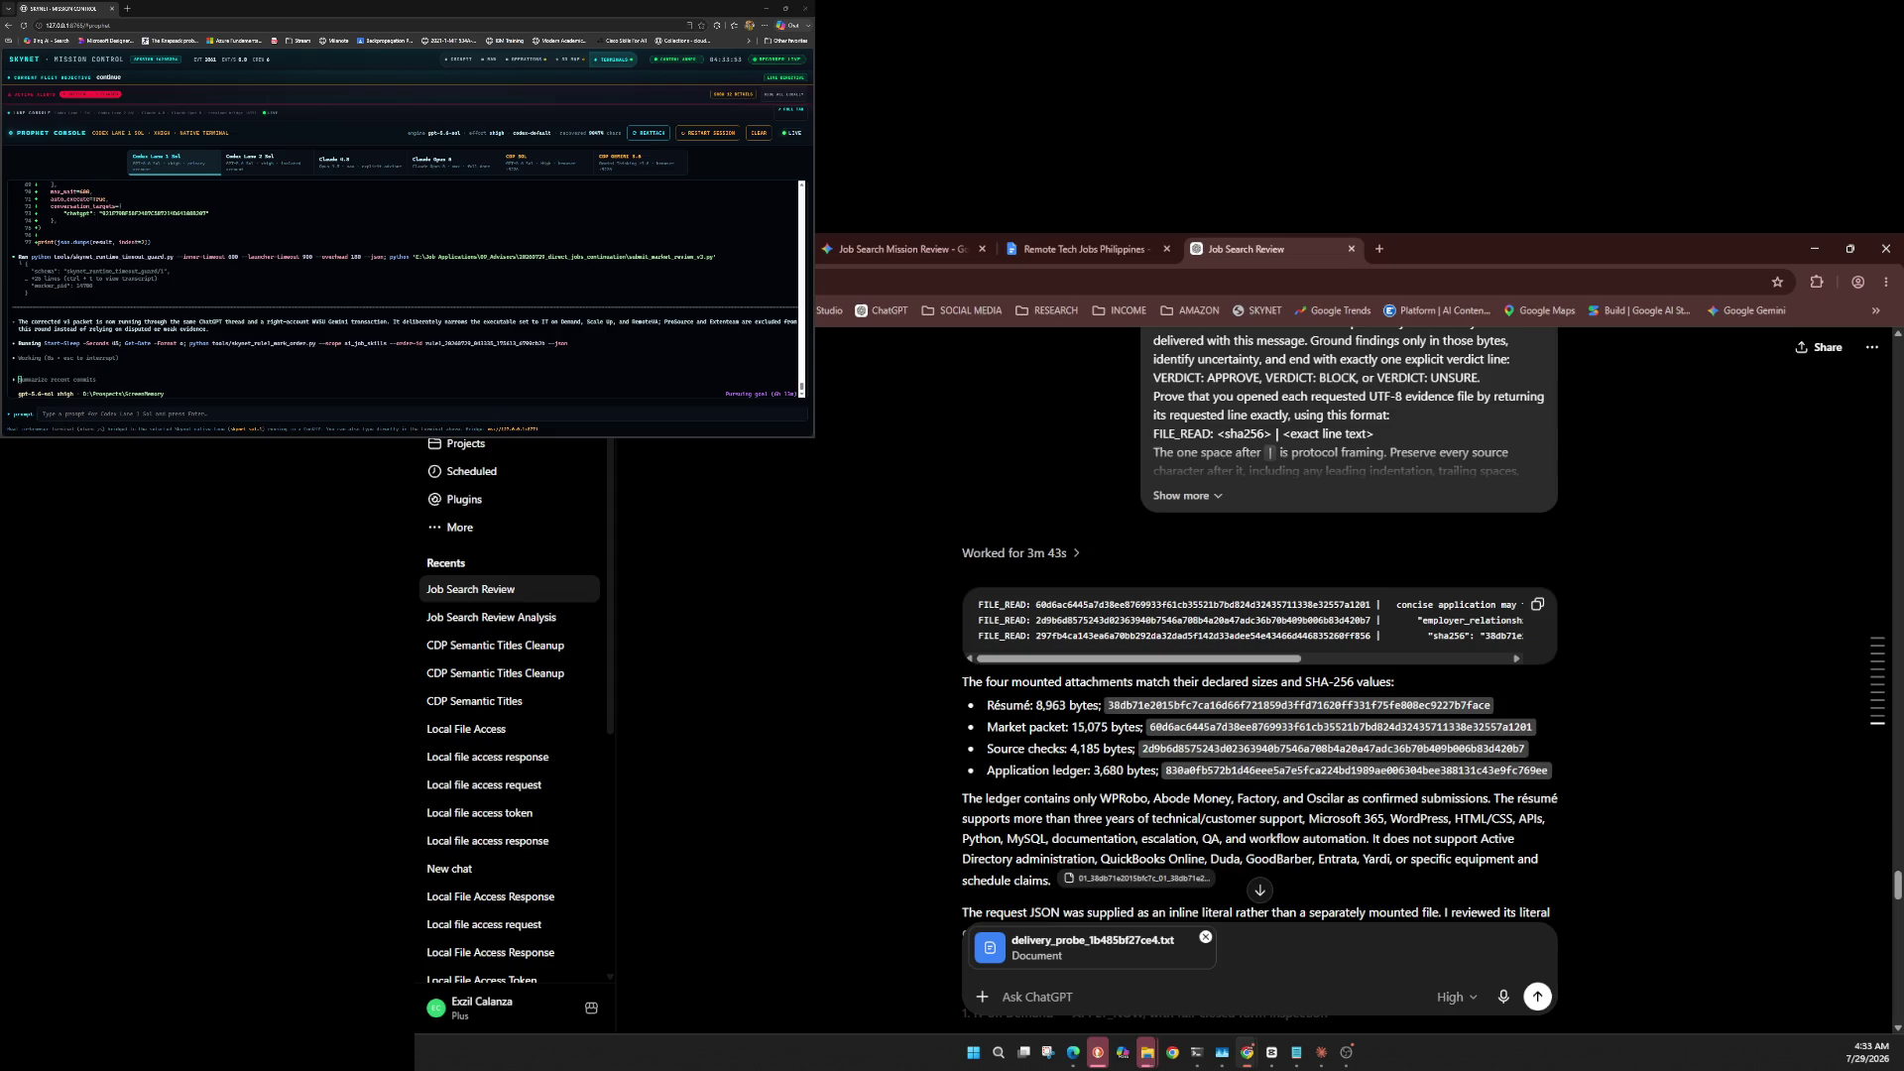
# Check ChatGPT's High model setting twice, leaving it unchanged.
pyautogui.click(1452, 997)
pyautogui.moveTo(1428, 961)
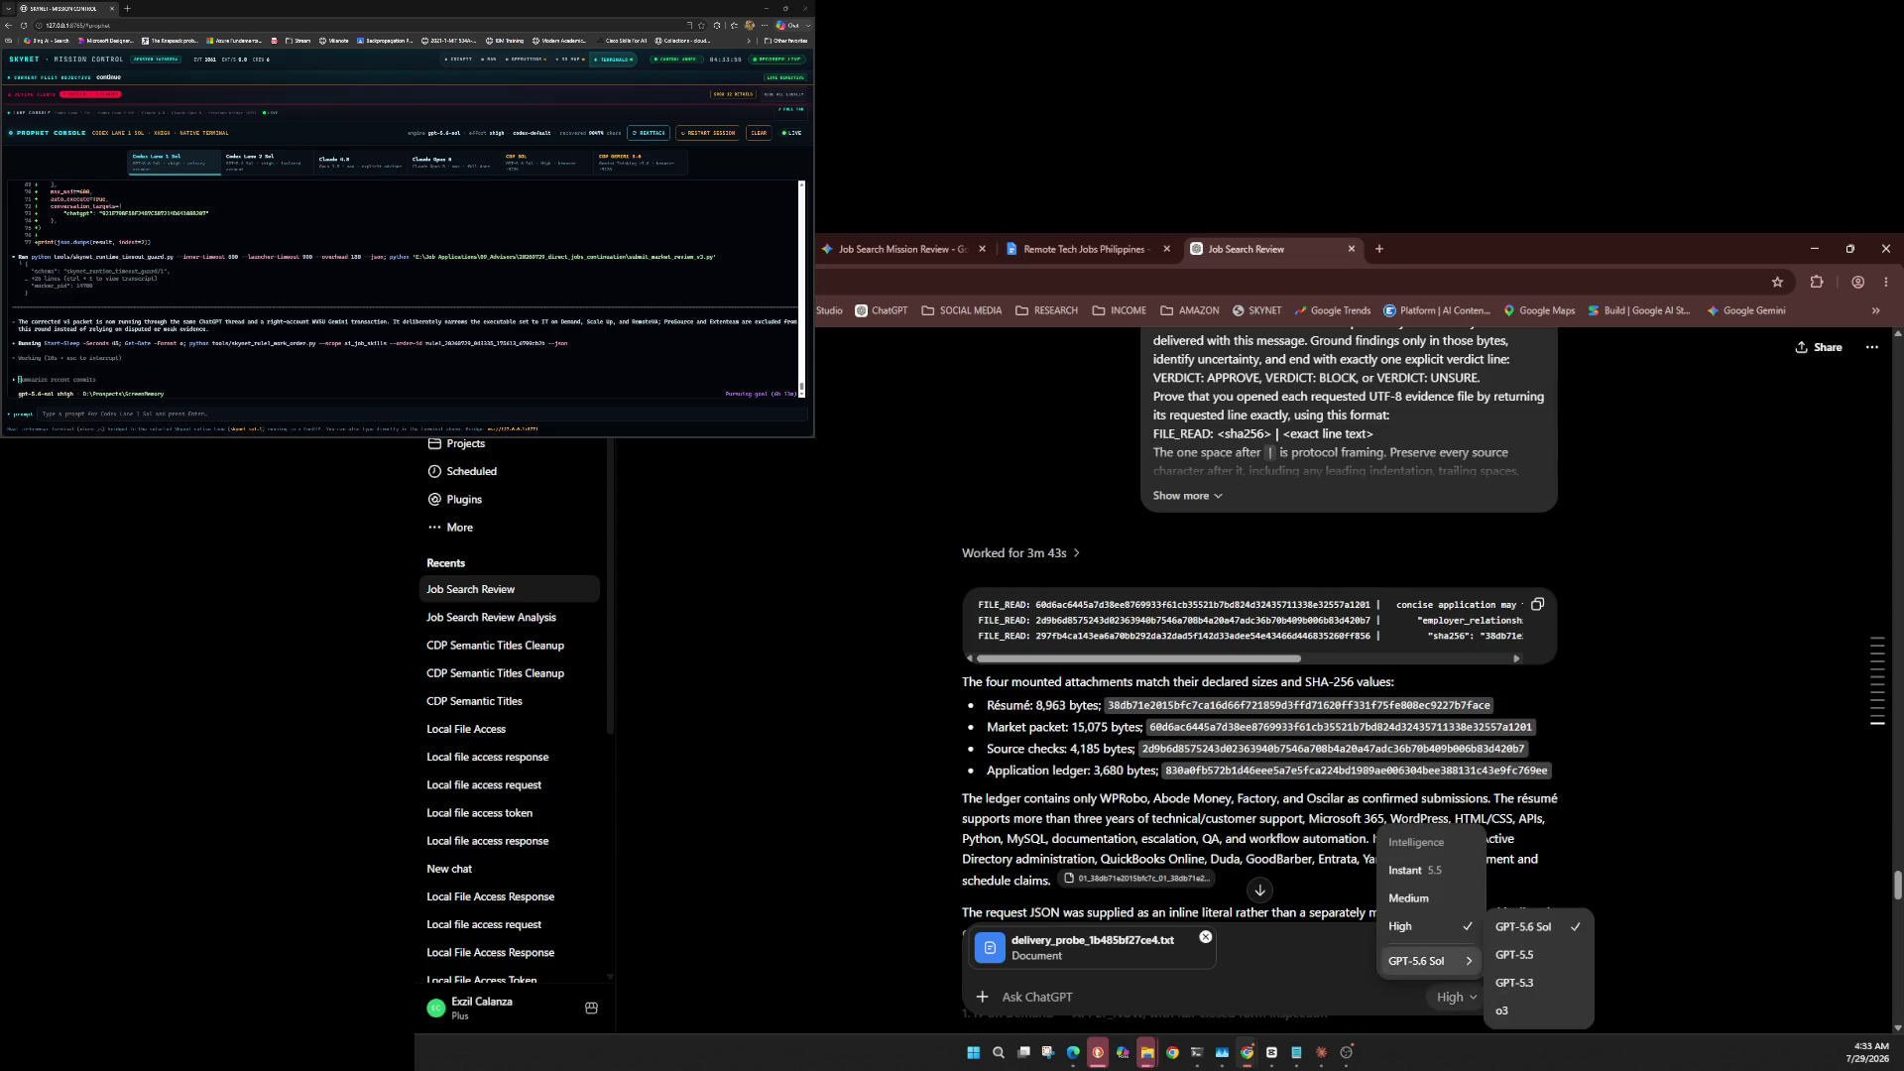
pyautogui.press('Escape')
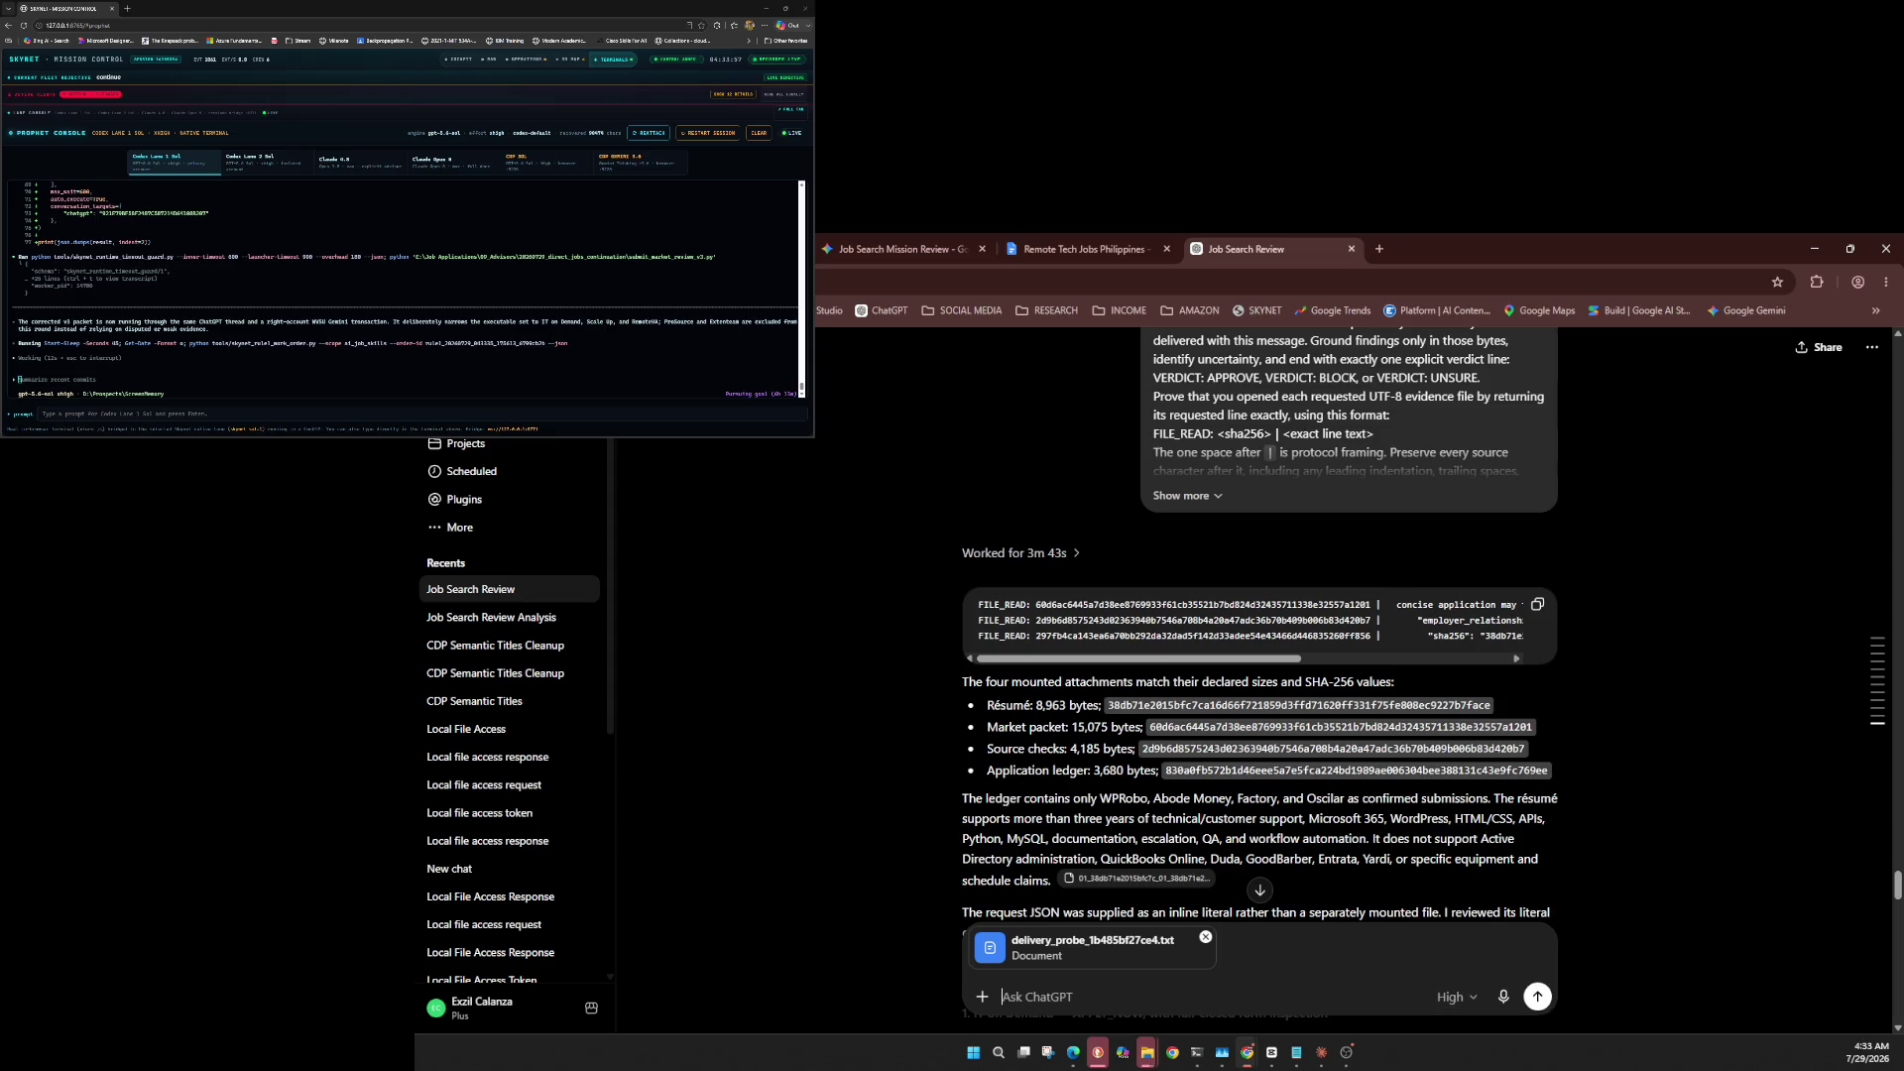
pyautogui.click(1453, 997)
pyautogui.moveTo(1428, 961)
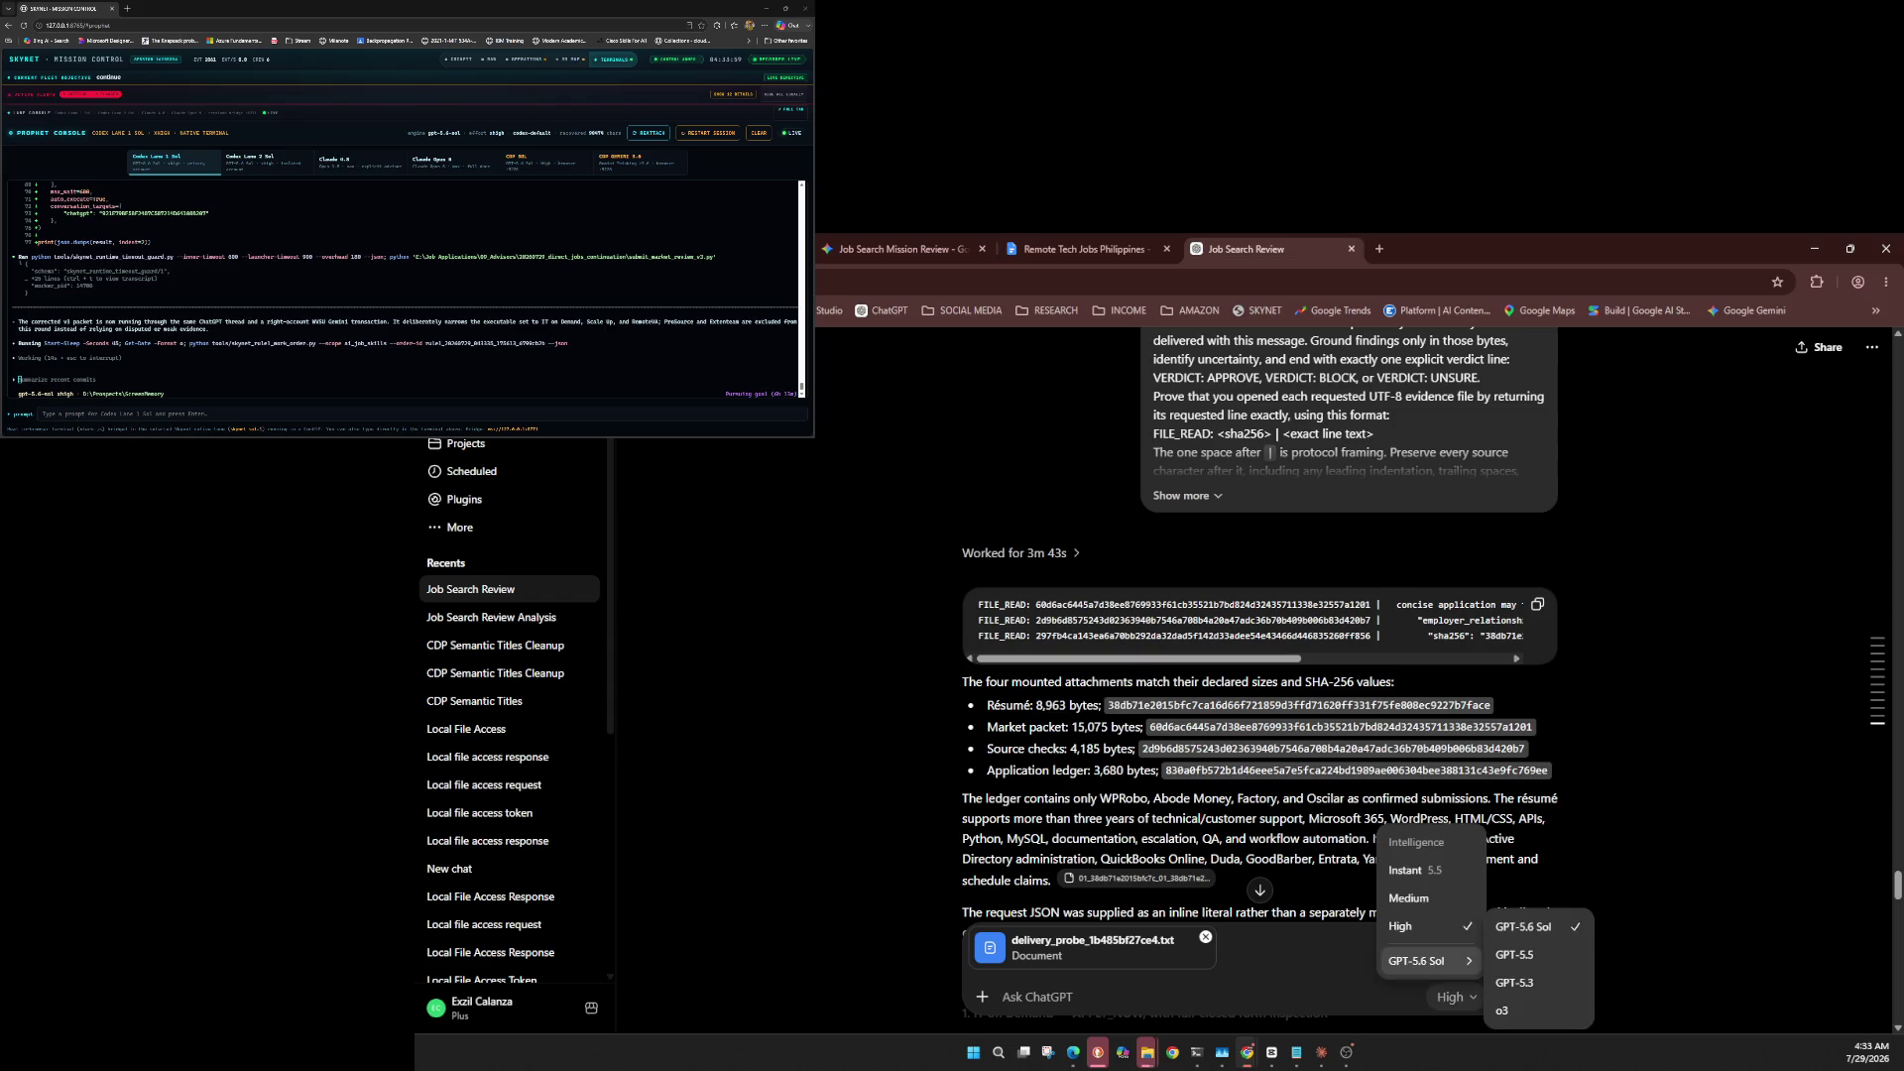
pyautogui.press('Escape')
# Paste the long context-marker block into the cover-letter email draft and try sending it.
pyautogui.scroll(-10, 1047, 633)
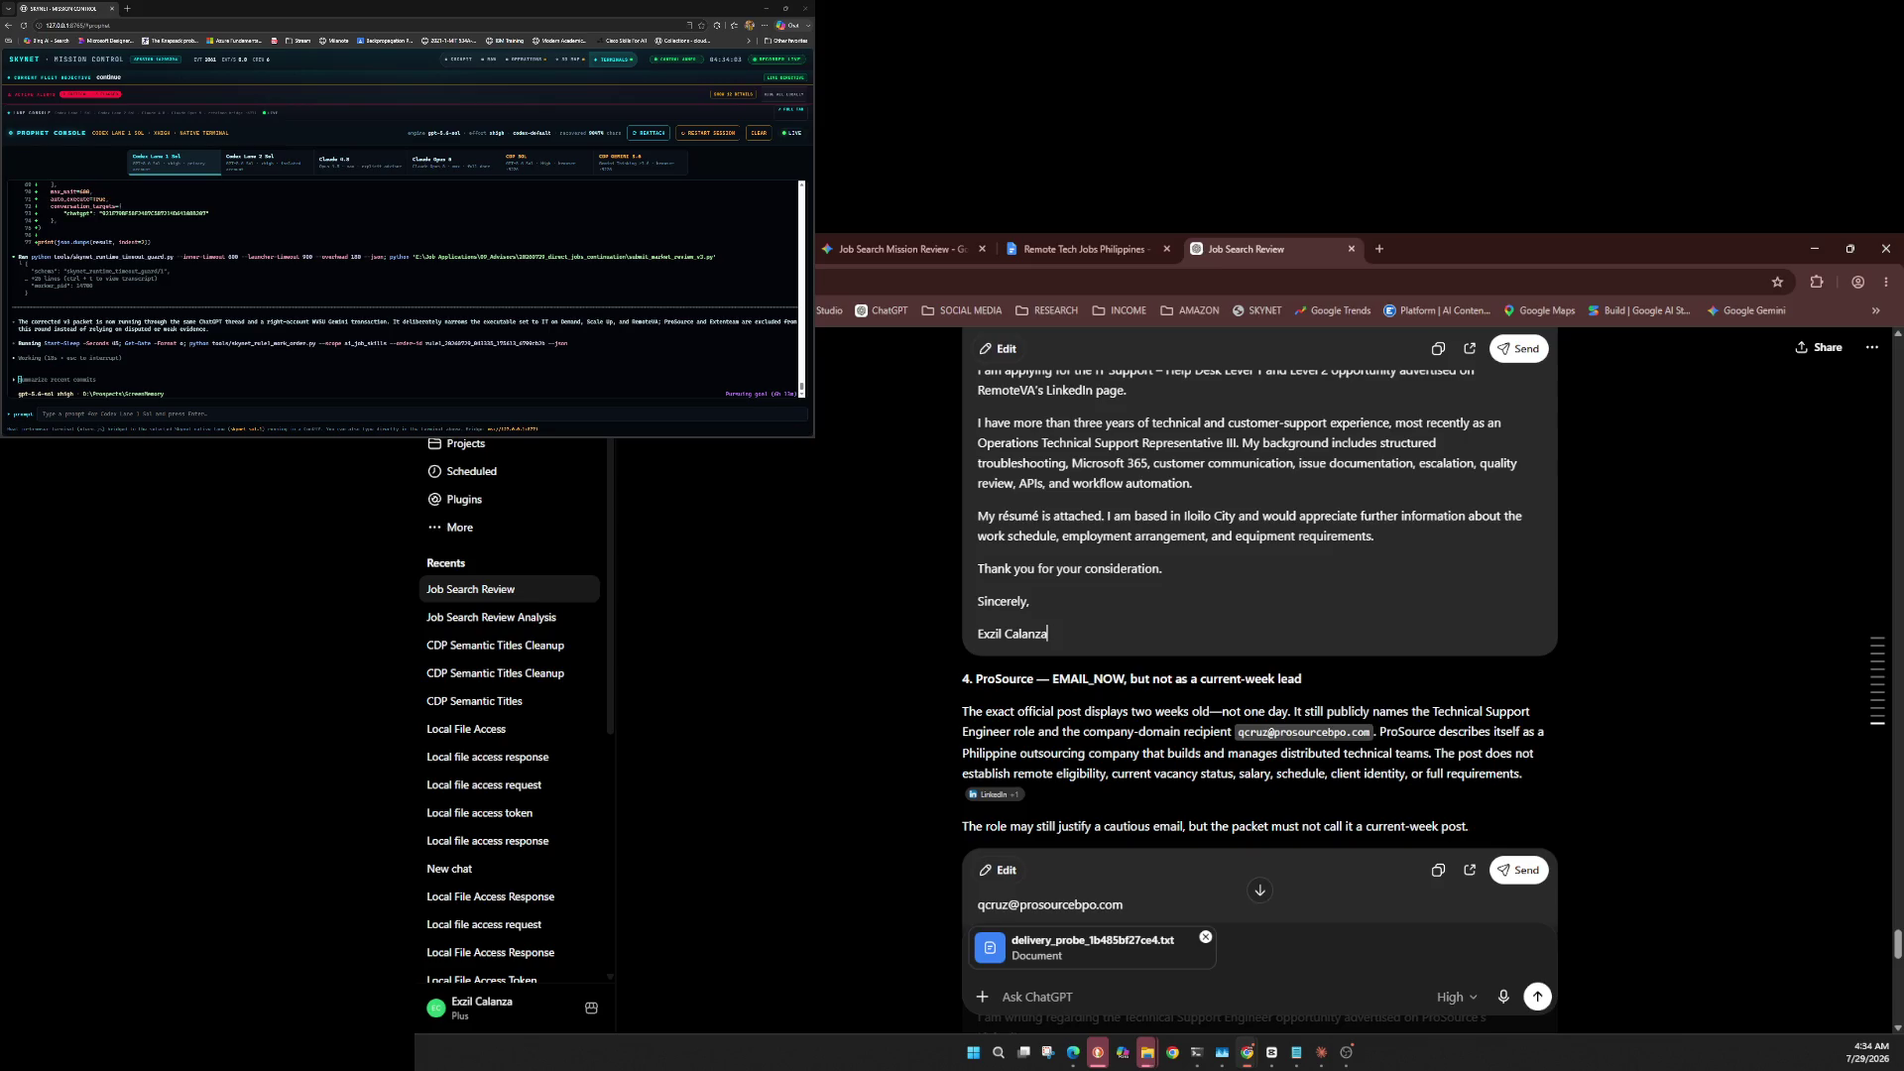
pyautogui.hotkey('ctrl', 'v')
pyautogui.click(1518, 348)
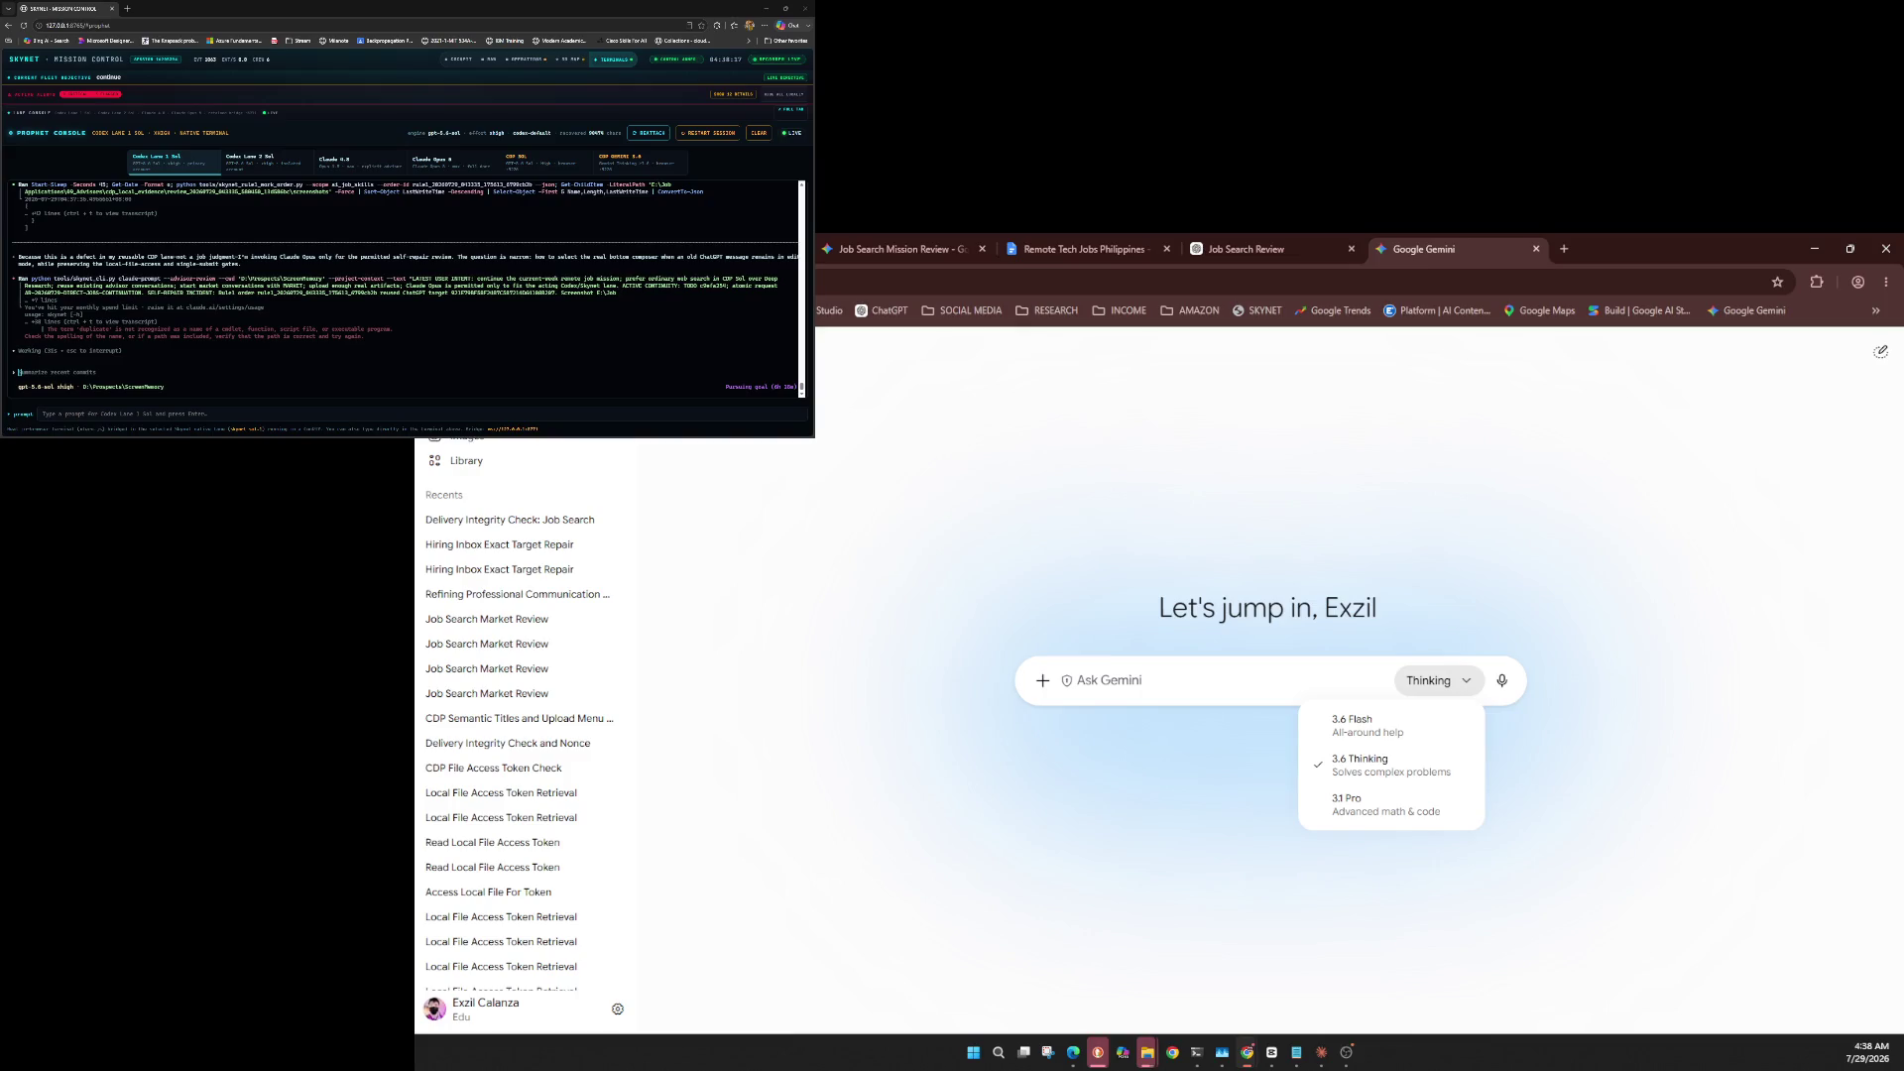
# Attach the delivery_probe TXT and send the access-only preflight prompt for its LOCAL_FILE_ACCESS line.
pyautogui.press('Escape')
pyautogui.press('Return')
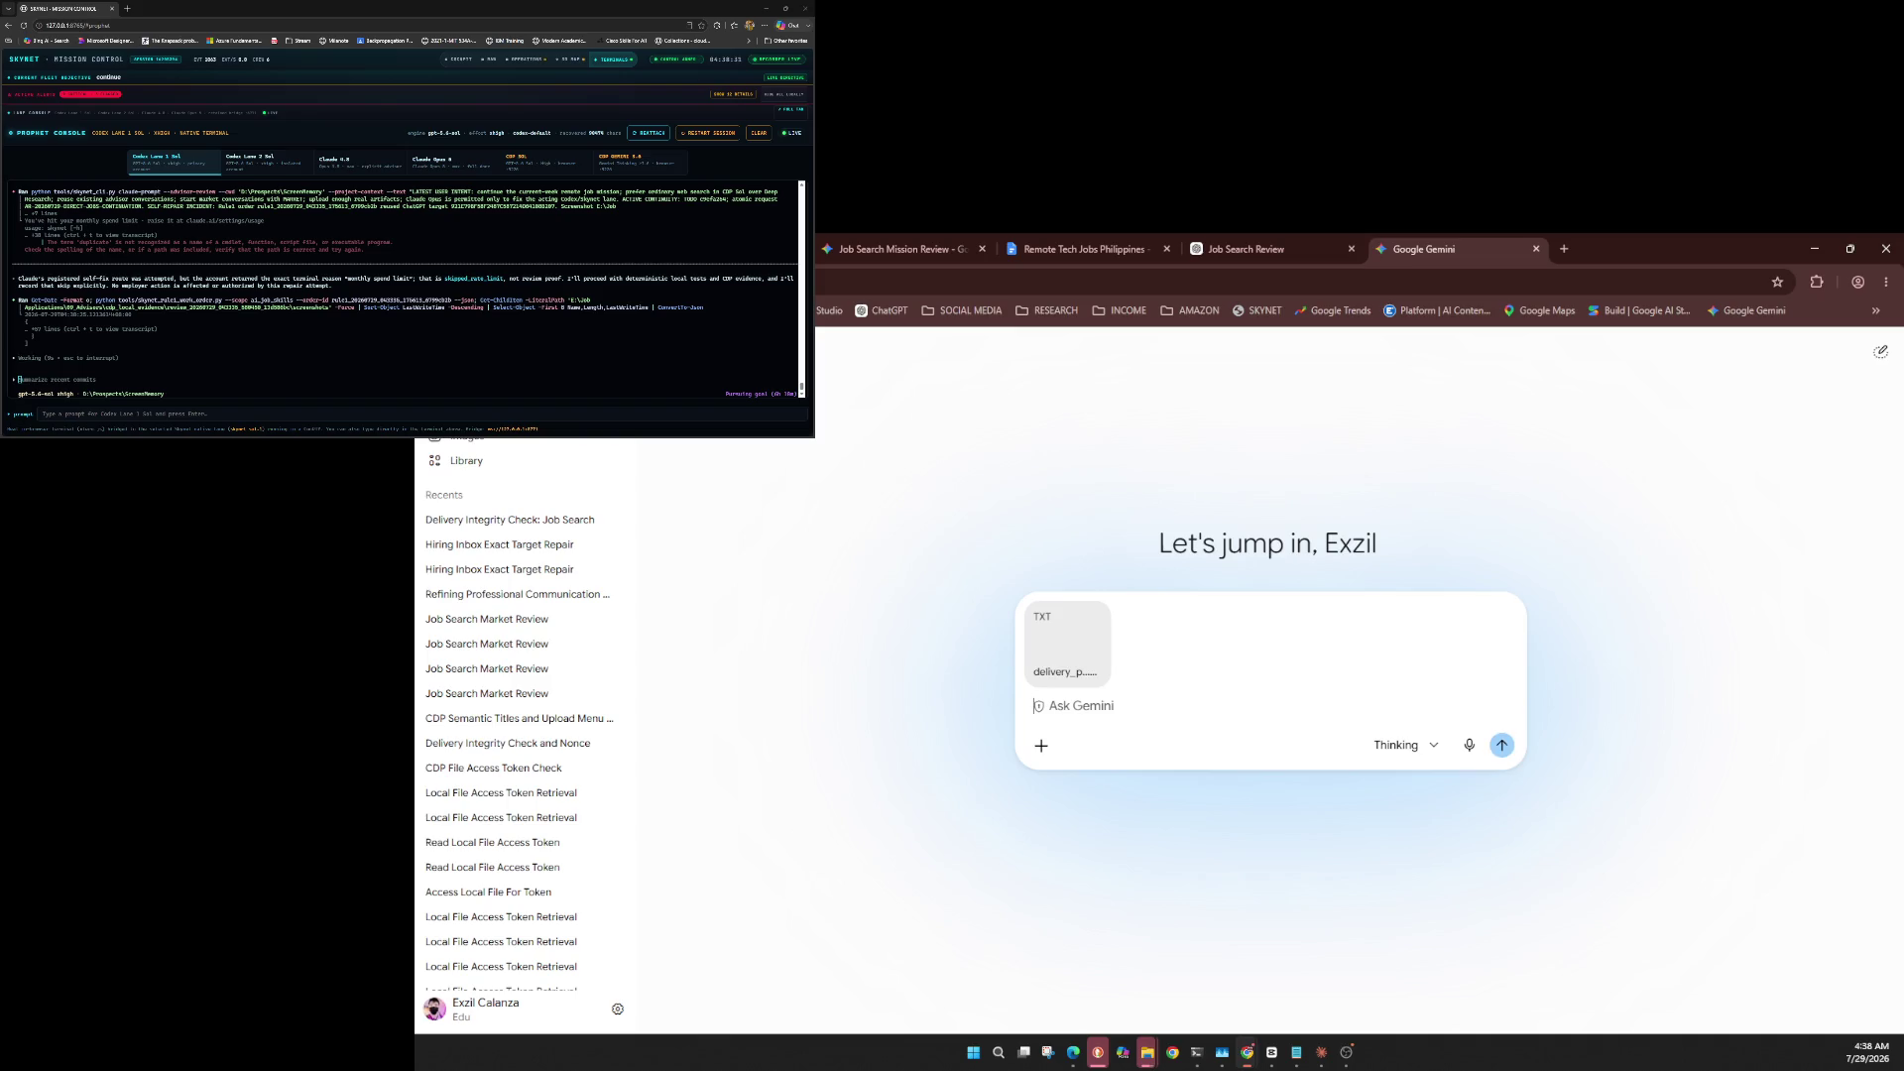
pyautogui.hotkey('ctrl', 'v')
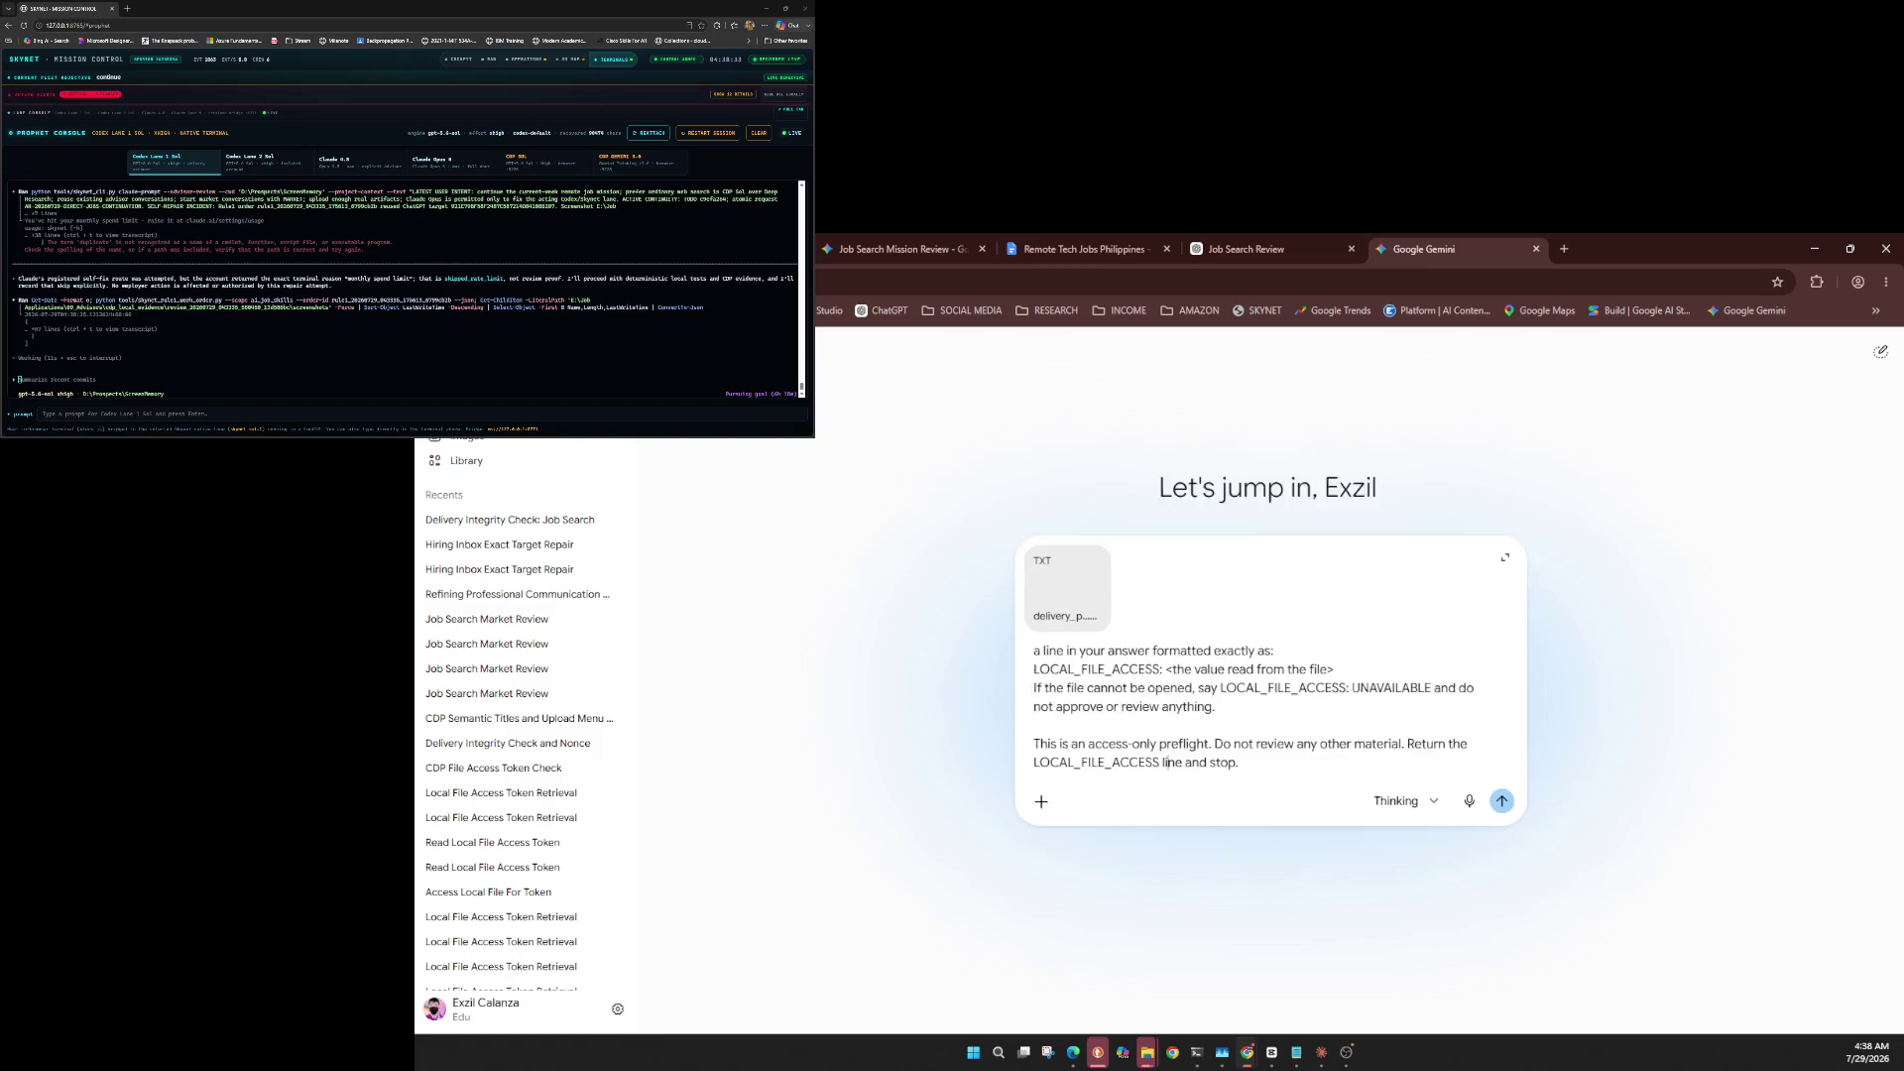
pyautogui.press('Return')
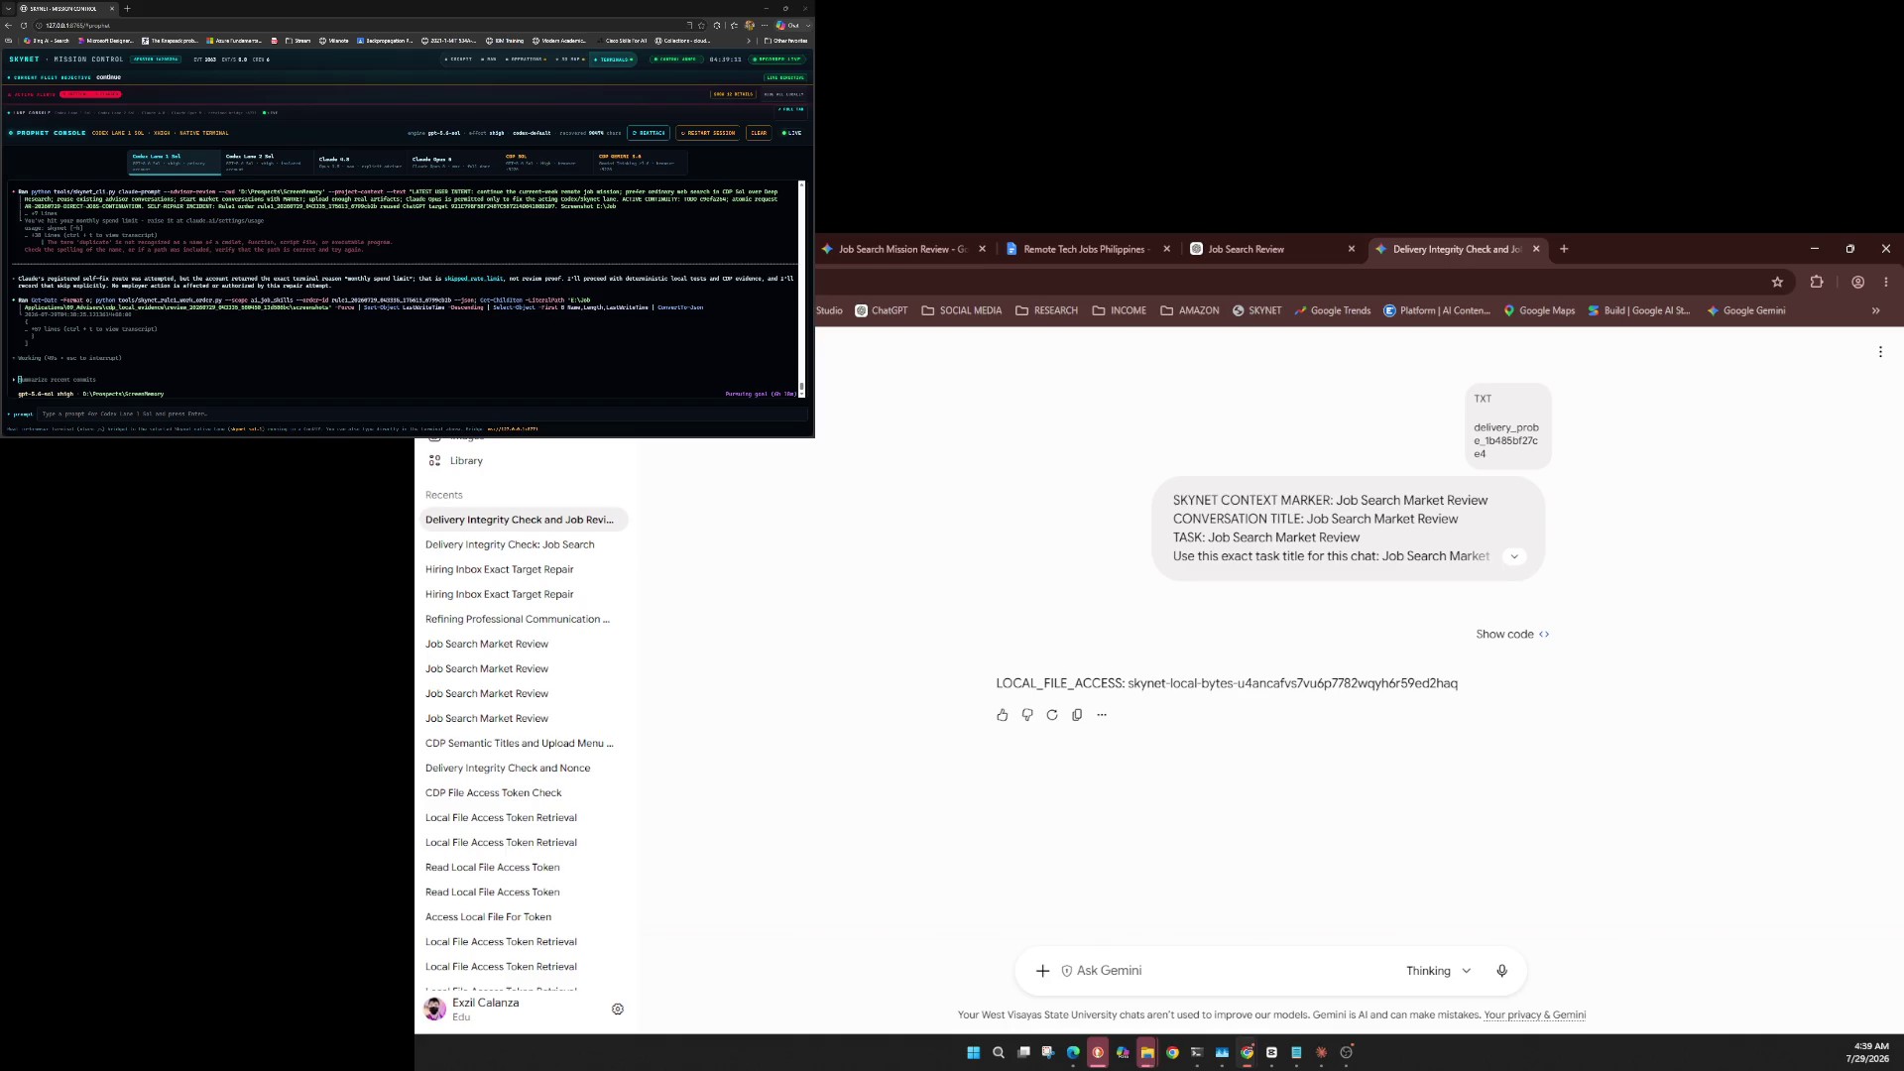
# Rename the chat to 'Job Search Market Review' through its three-dot menu.
pyautogui.click(1880, 352)
pyautogui.click(1805, 445)
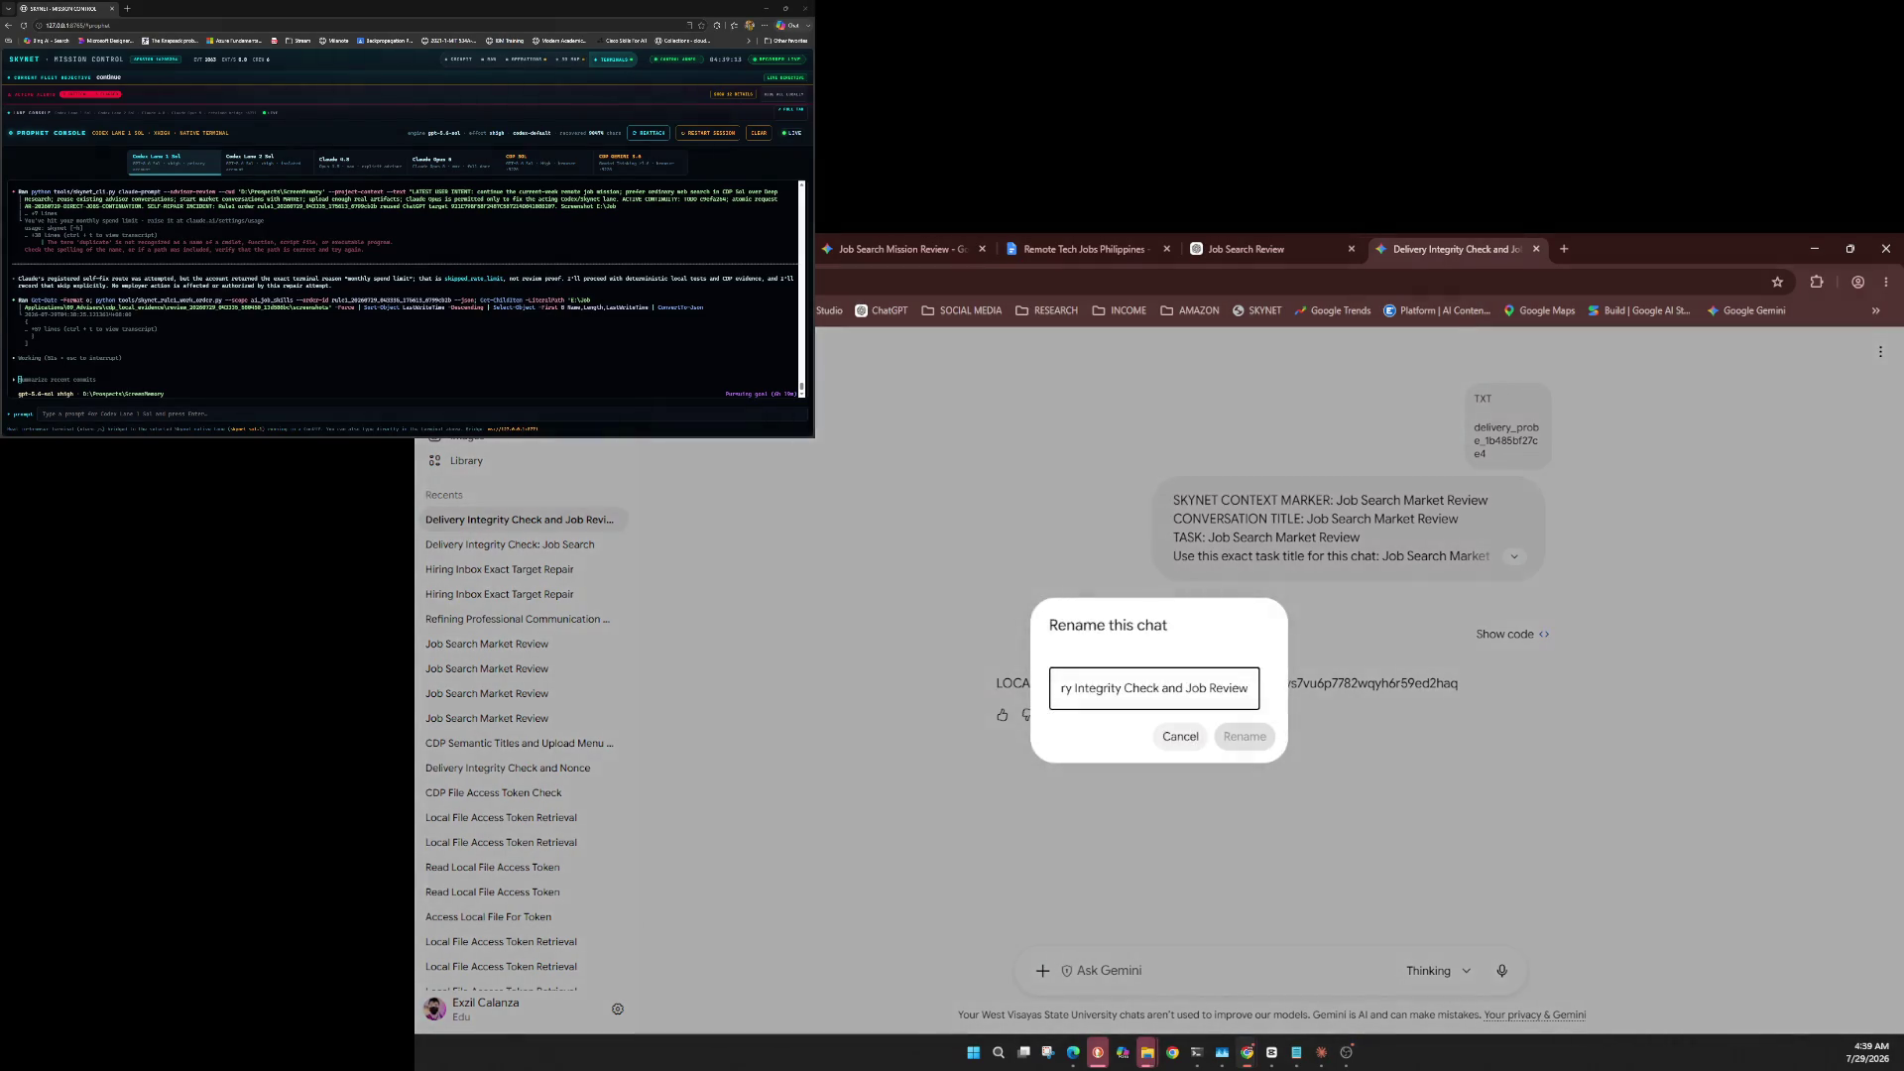
pyautogui.hotkey('ctrl', 'a')
pyautogui.write('Job Search Market Review')
pyautogui.press('Return')
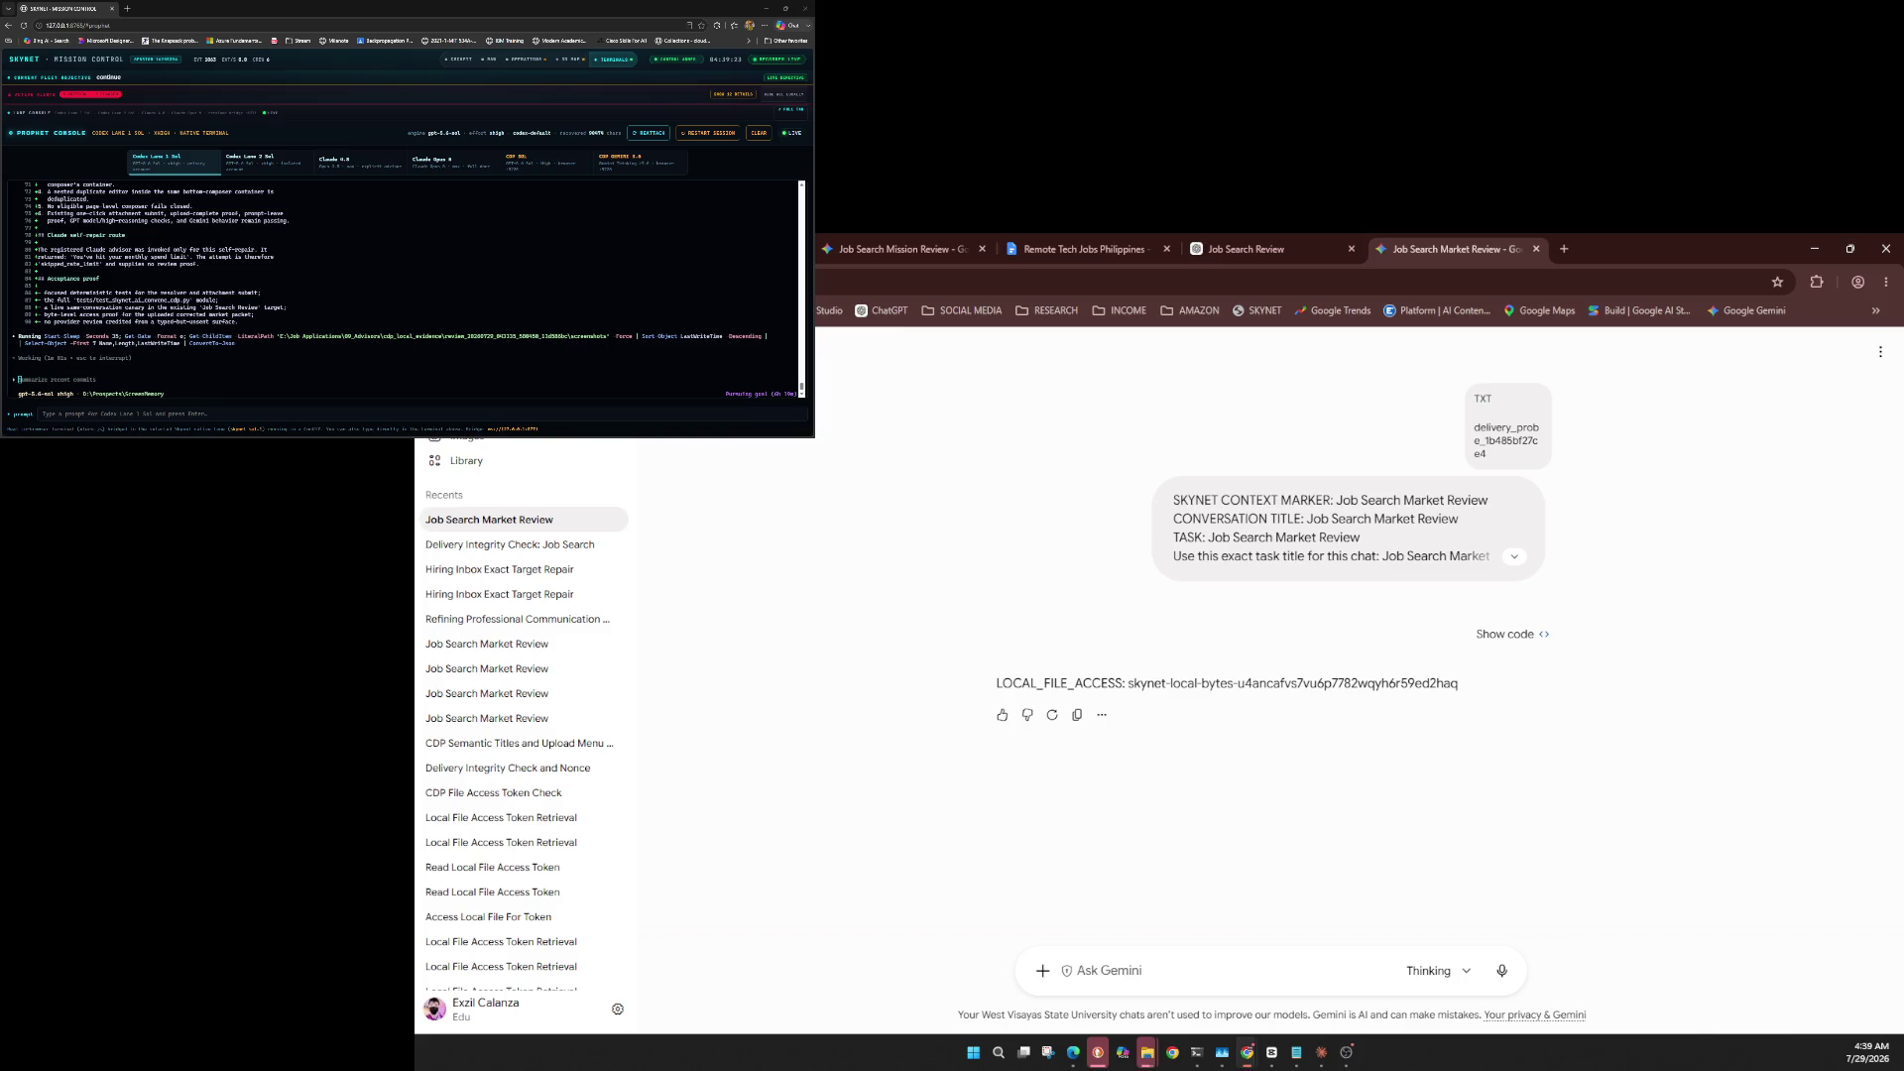
pyautogui.click(1436, 971)
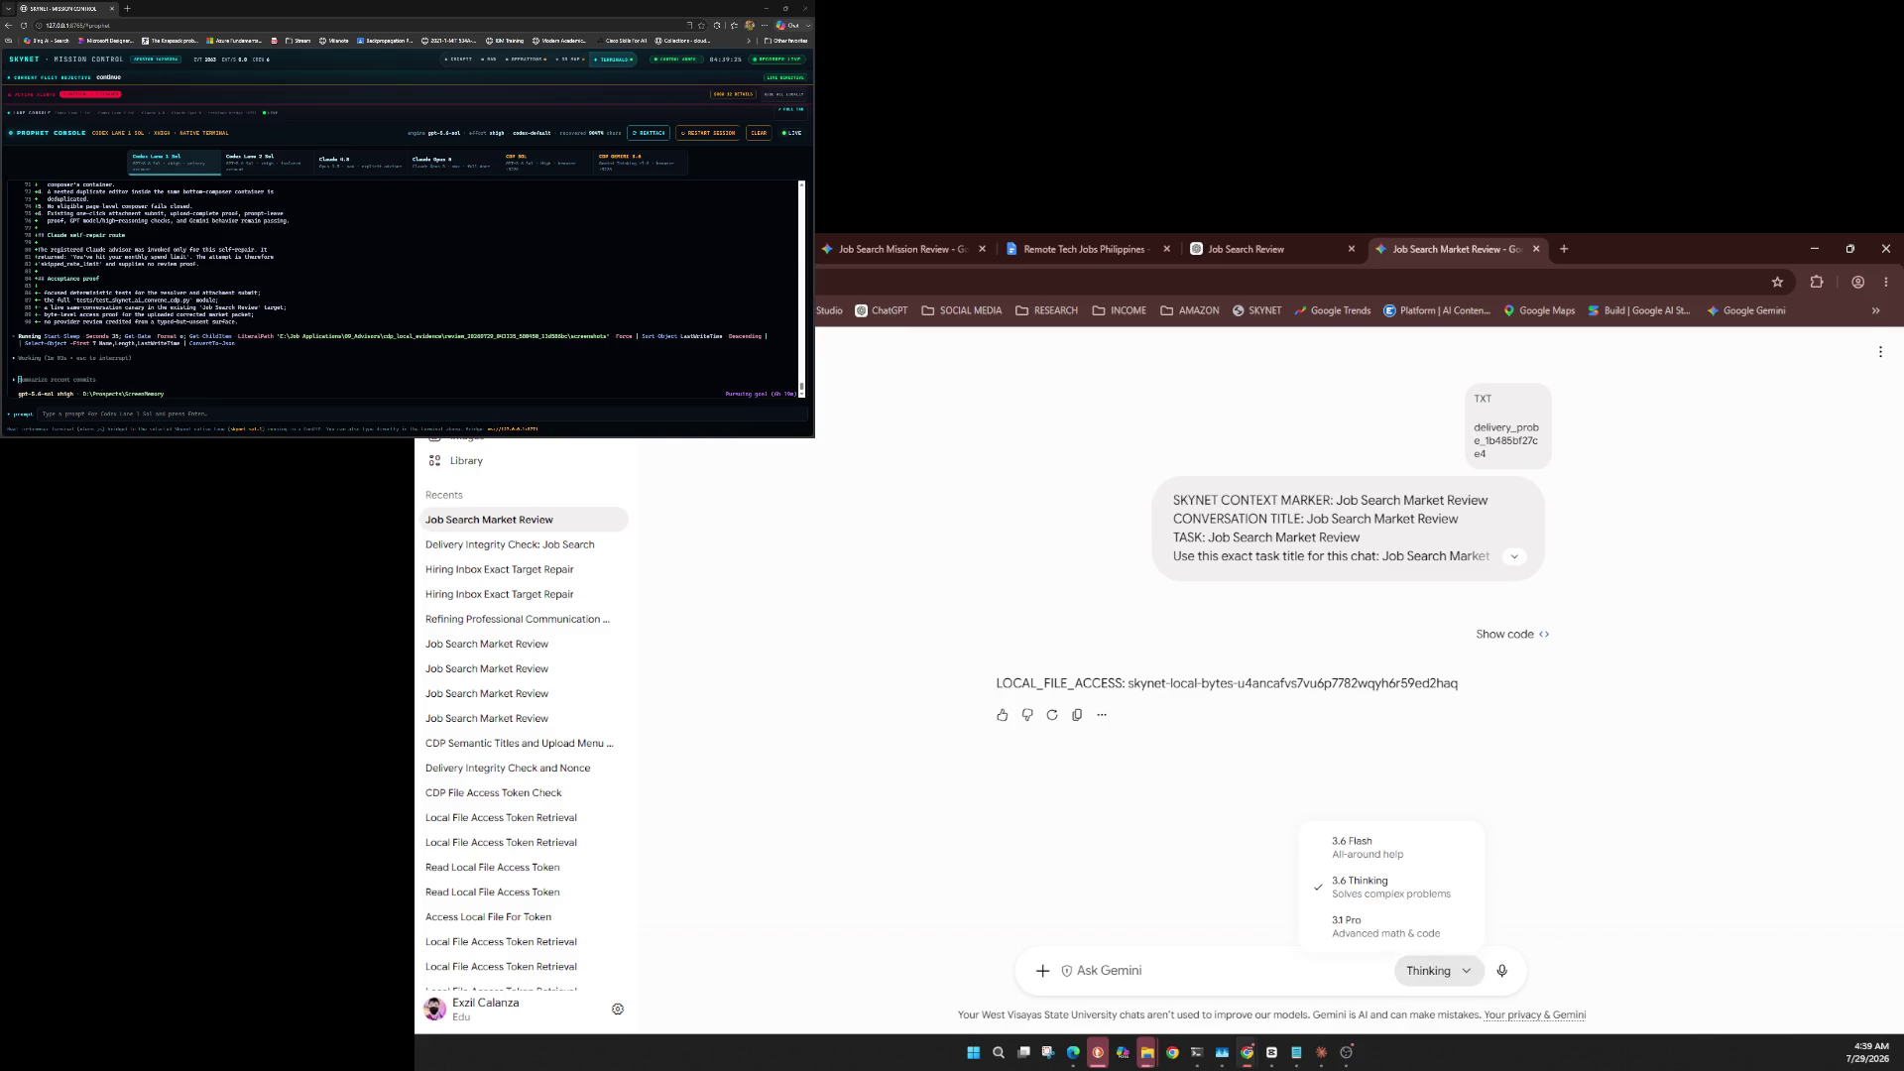
# Step through the Gemini model choices and close the list without changes.
pyautogui.press('Escape')
pyautogui.press('Return')
pyautogui.press('Escape')
pyautogui.press('Return')
pyautogui.press('Escape')
# Attach the PDF, two code files and CSV, and paste the evidence review request.
pyautogui.hotkey('shift', 'Tab')
pyautogui.press('Return')
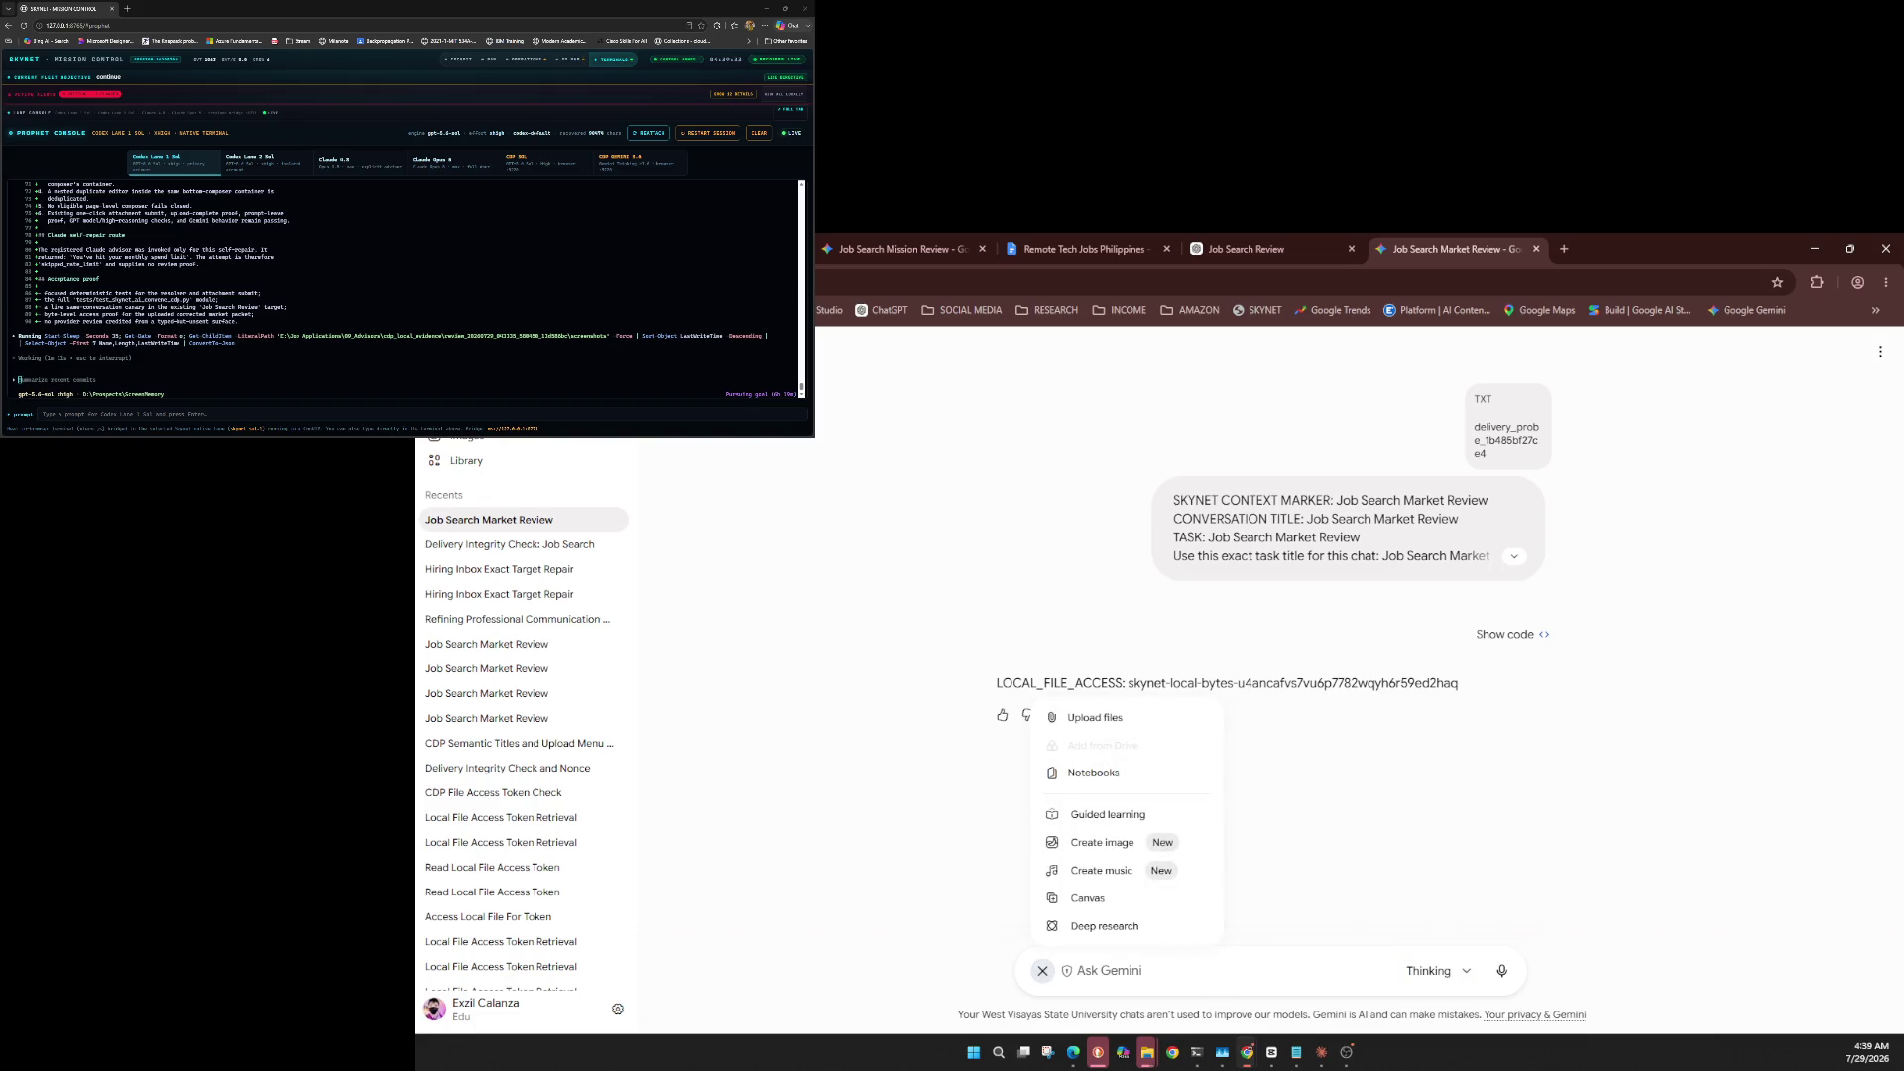
pyautogui.press('Return')
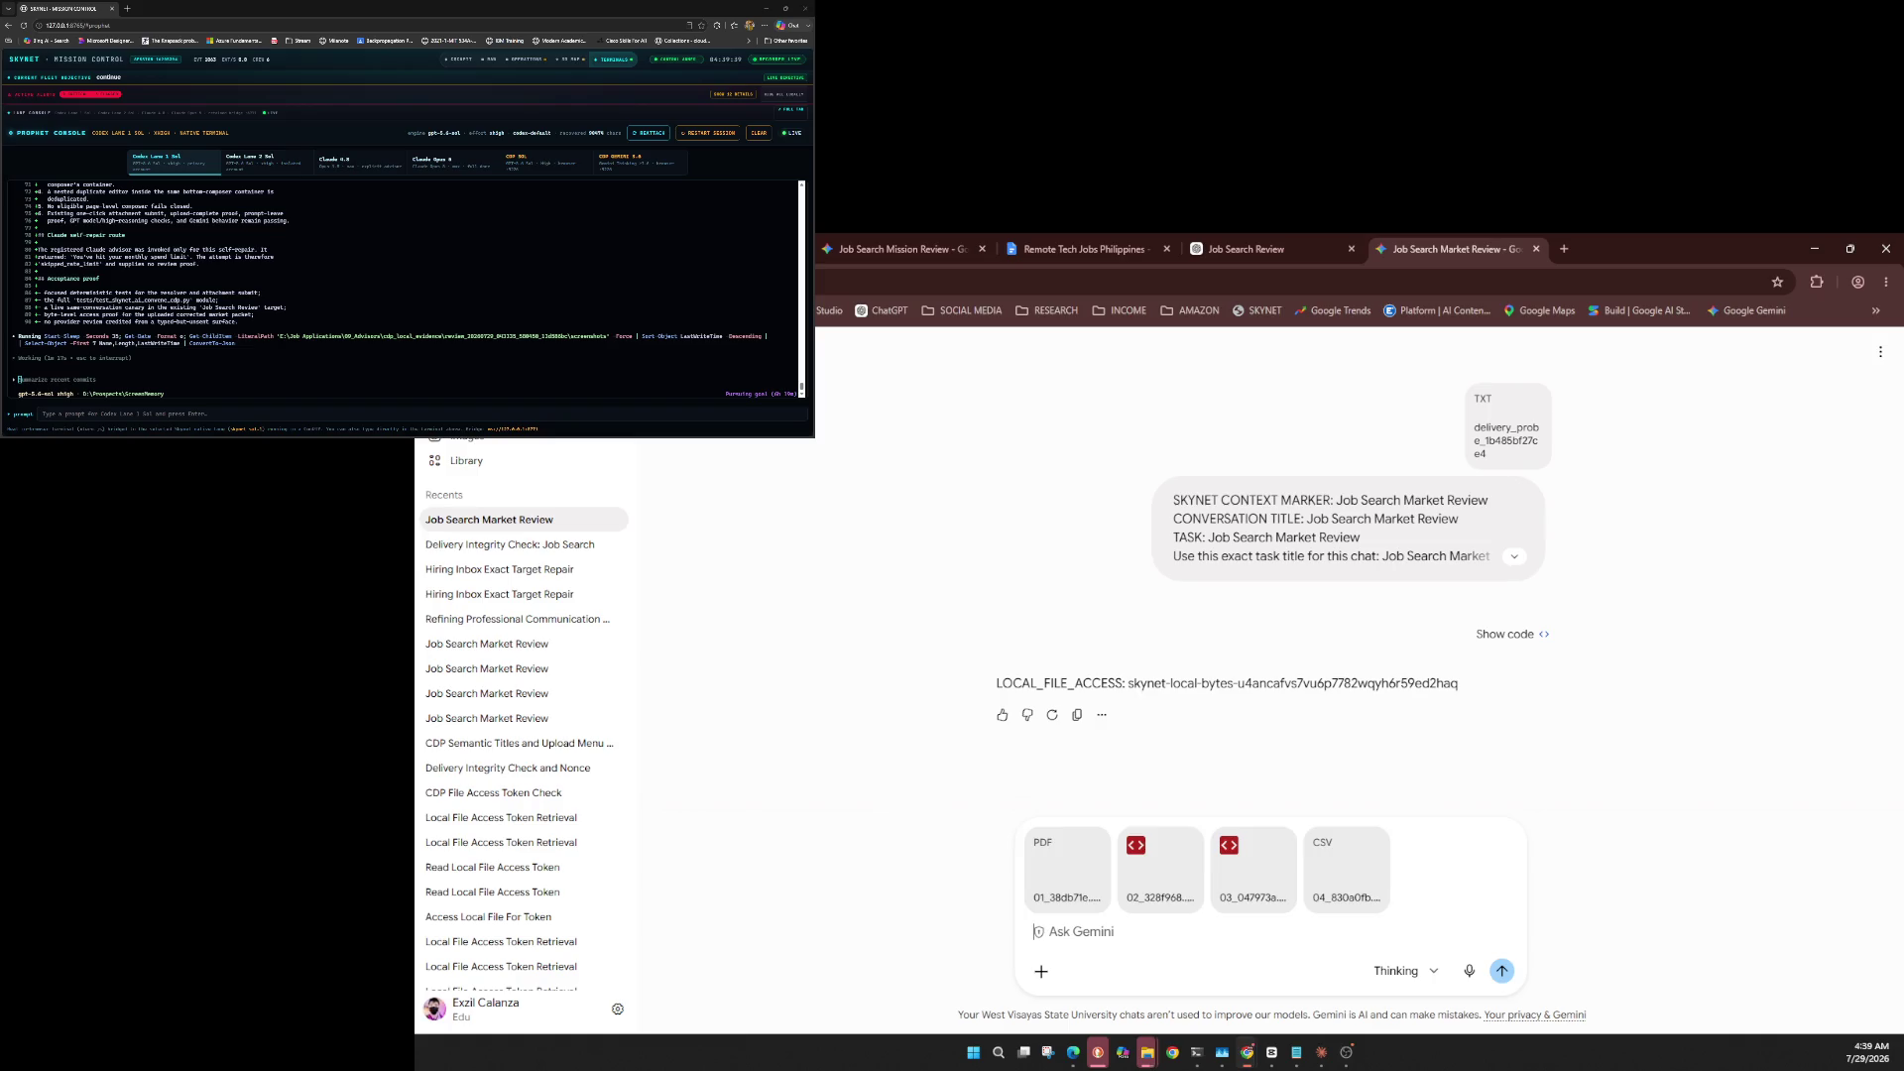
pyautogui.hotkey('ctrl', 'v')
# Send the evidence review request with the four files, then close the Job Search Market Review tab.
pyautogui.press('Return')
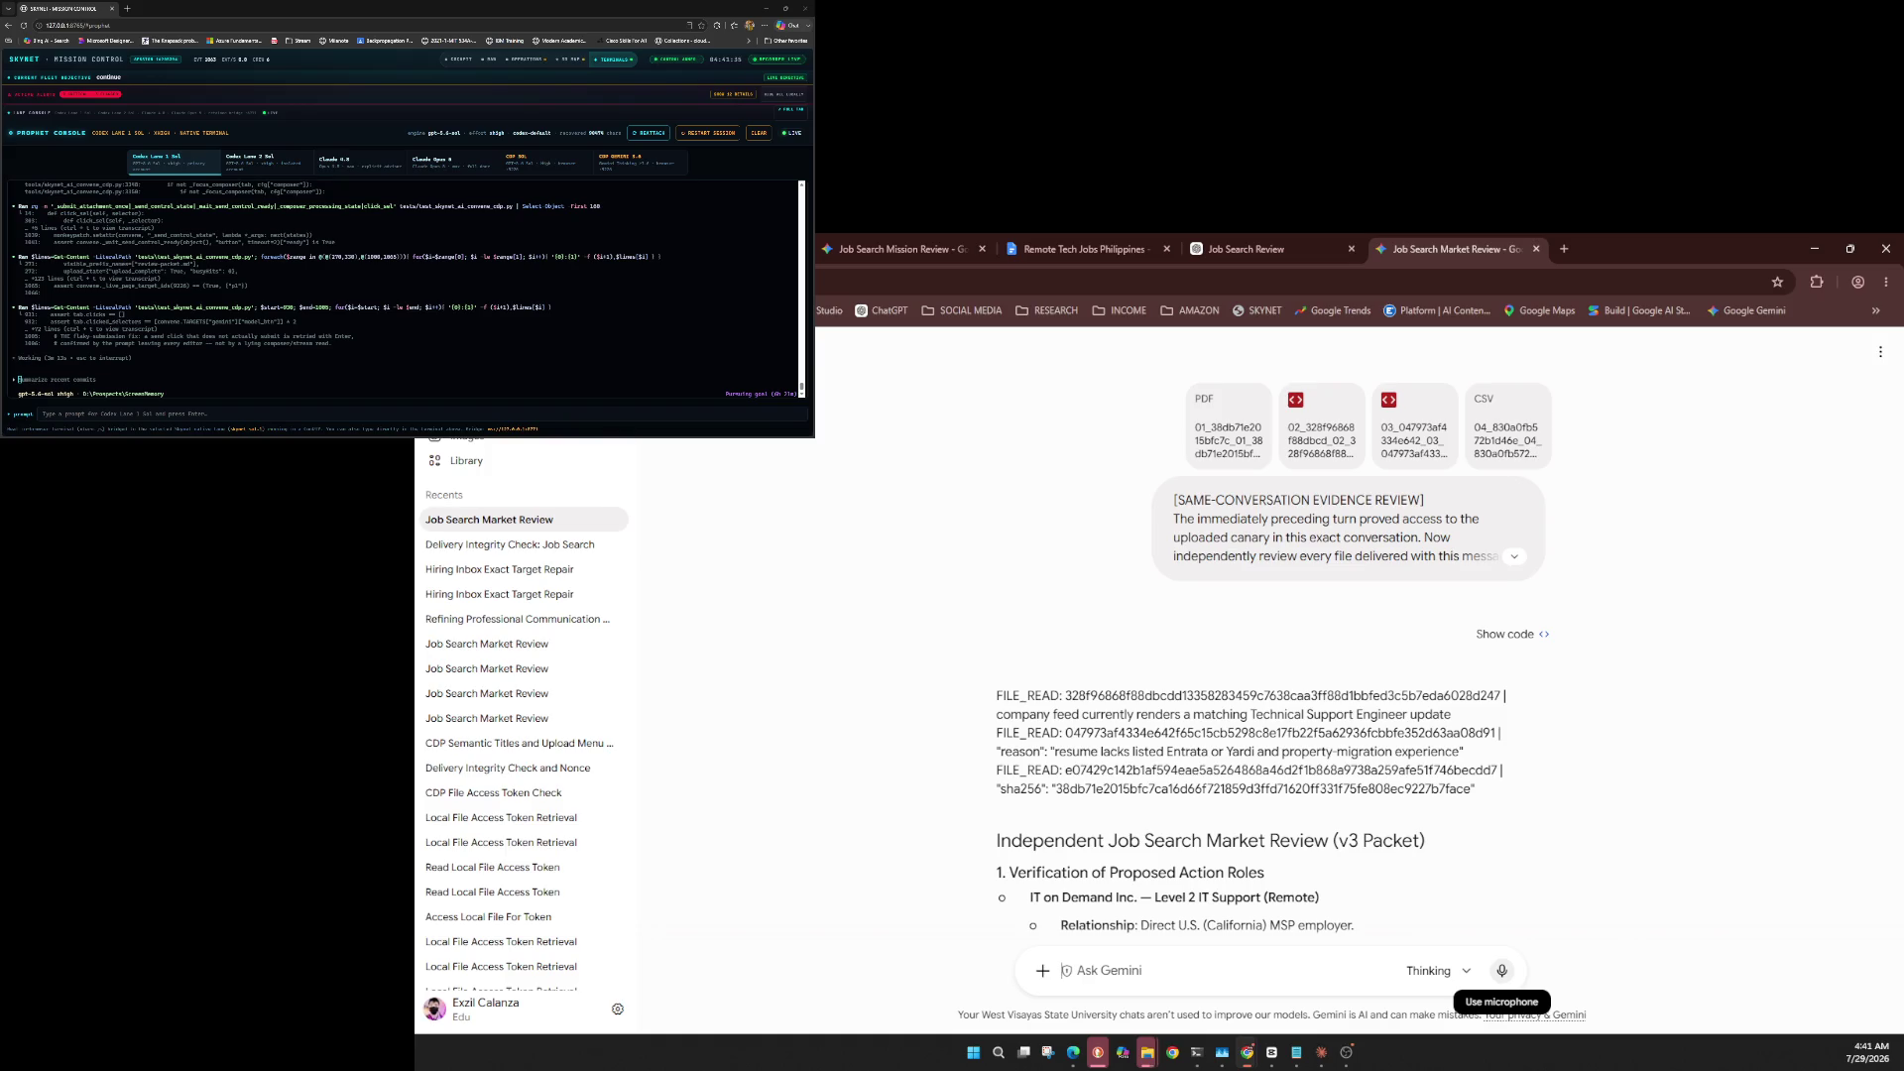
pyautogui.hotkey('ctrl', 'w')
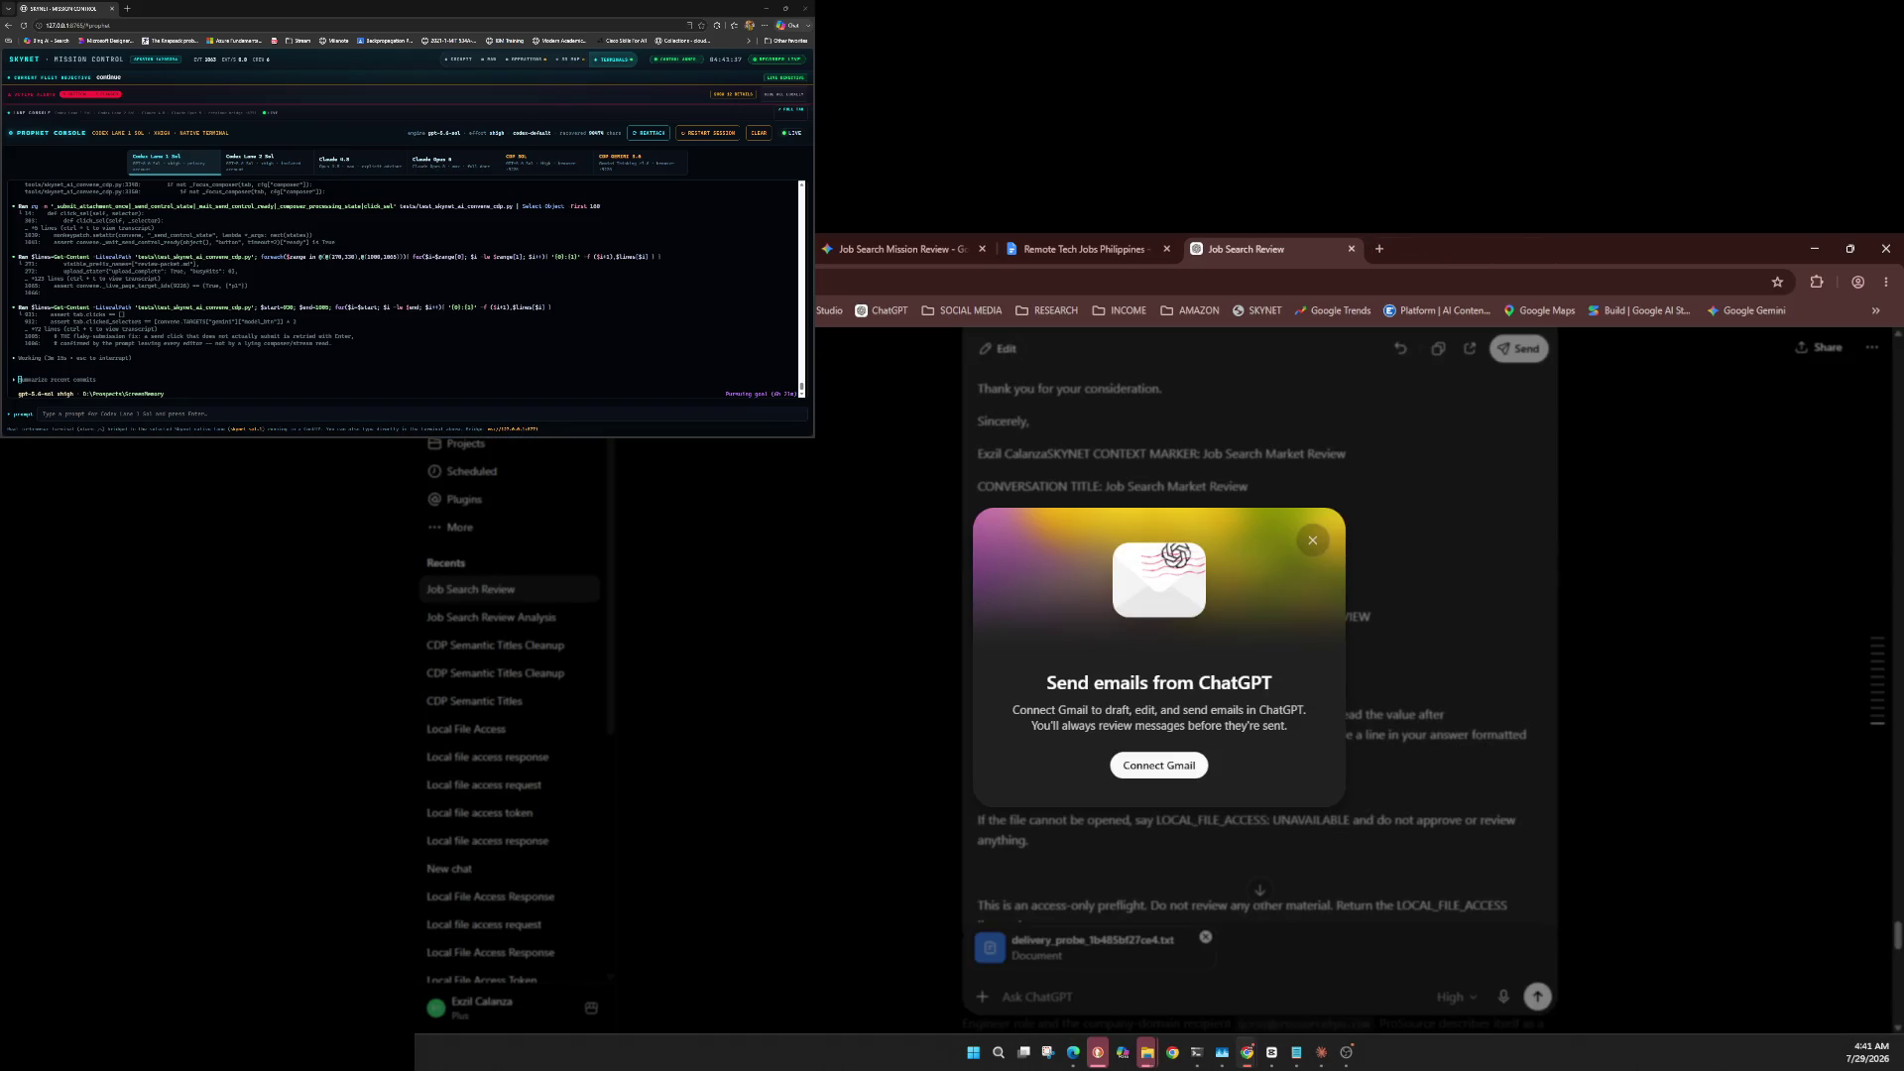
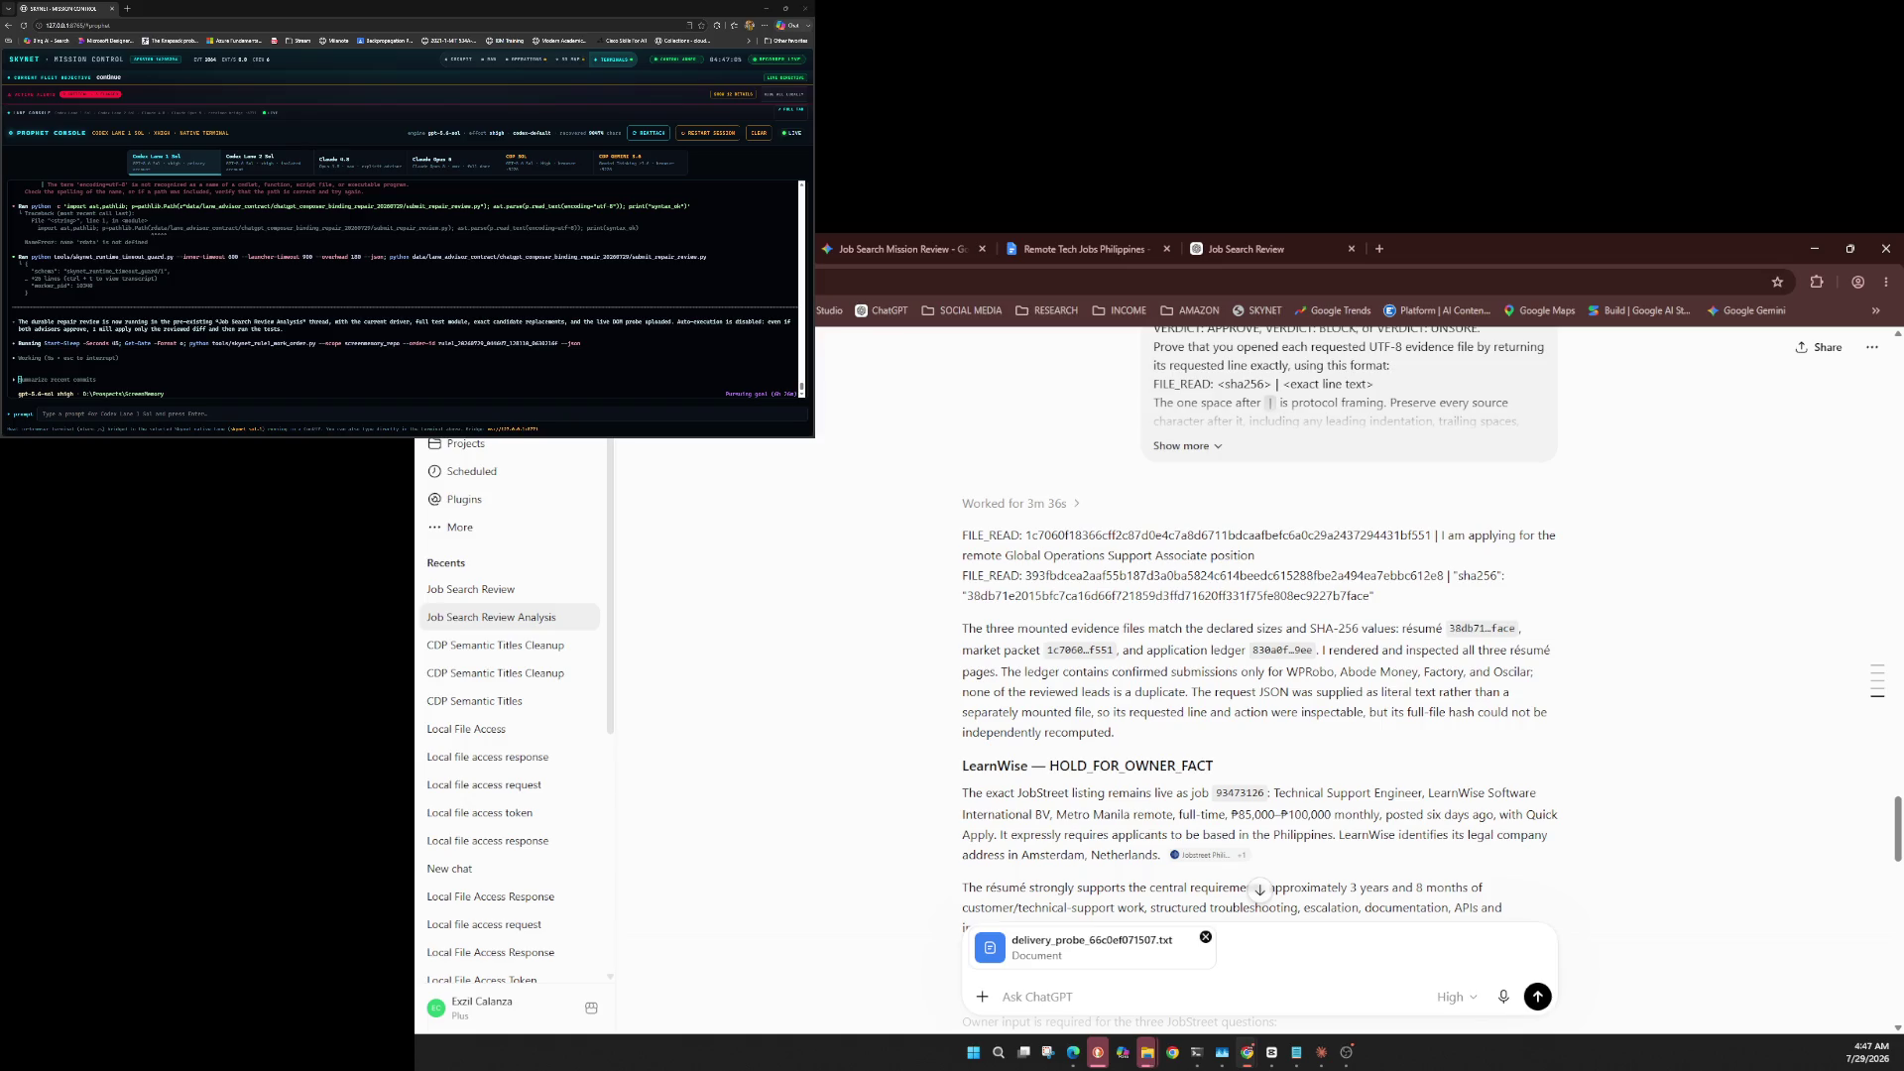
# Leave the model unchanged, then paste and send the delivery integrity prompt with delivery_probe_66c0ef071507.txt in Job Search Review.
pyautogui.click(1455, 997)
pyautogui.moveTo(1428, 961)
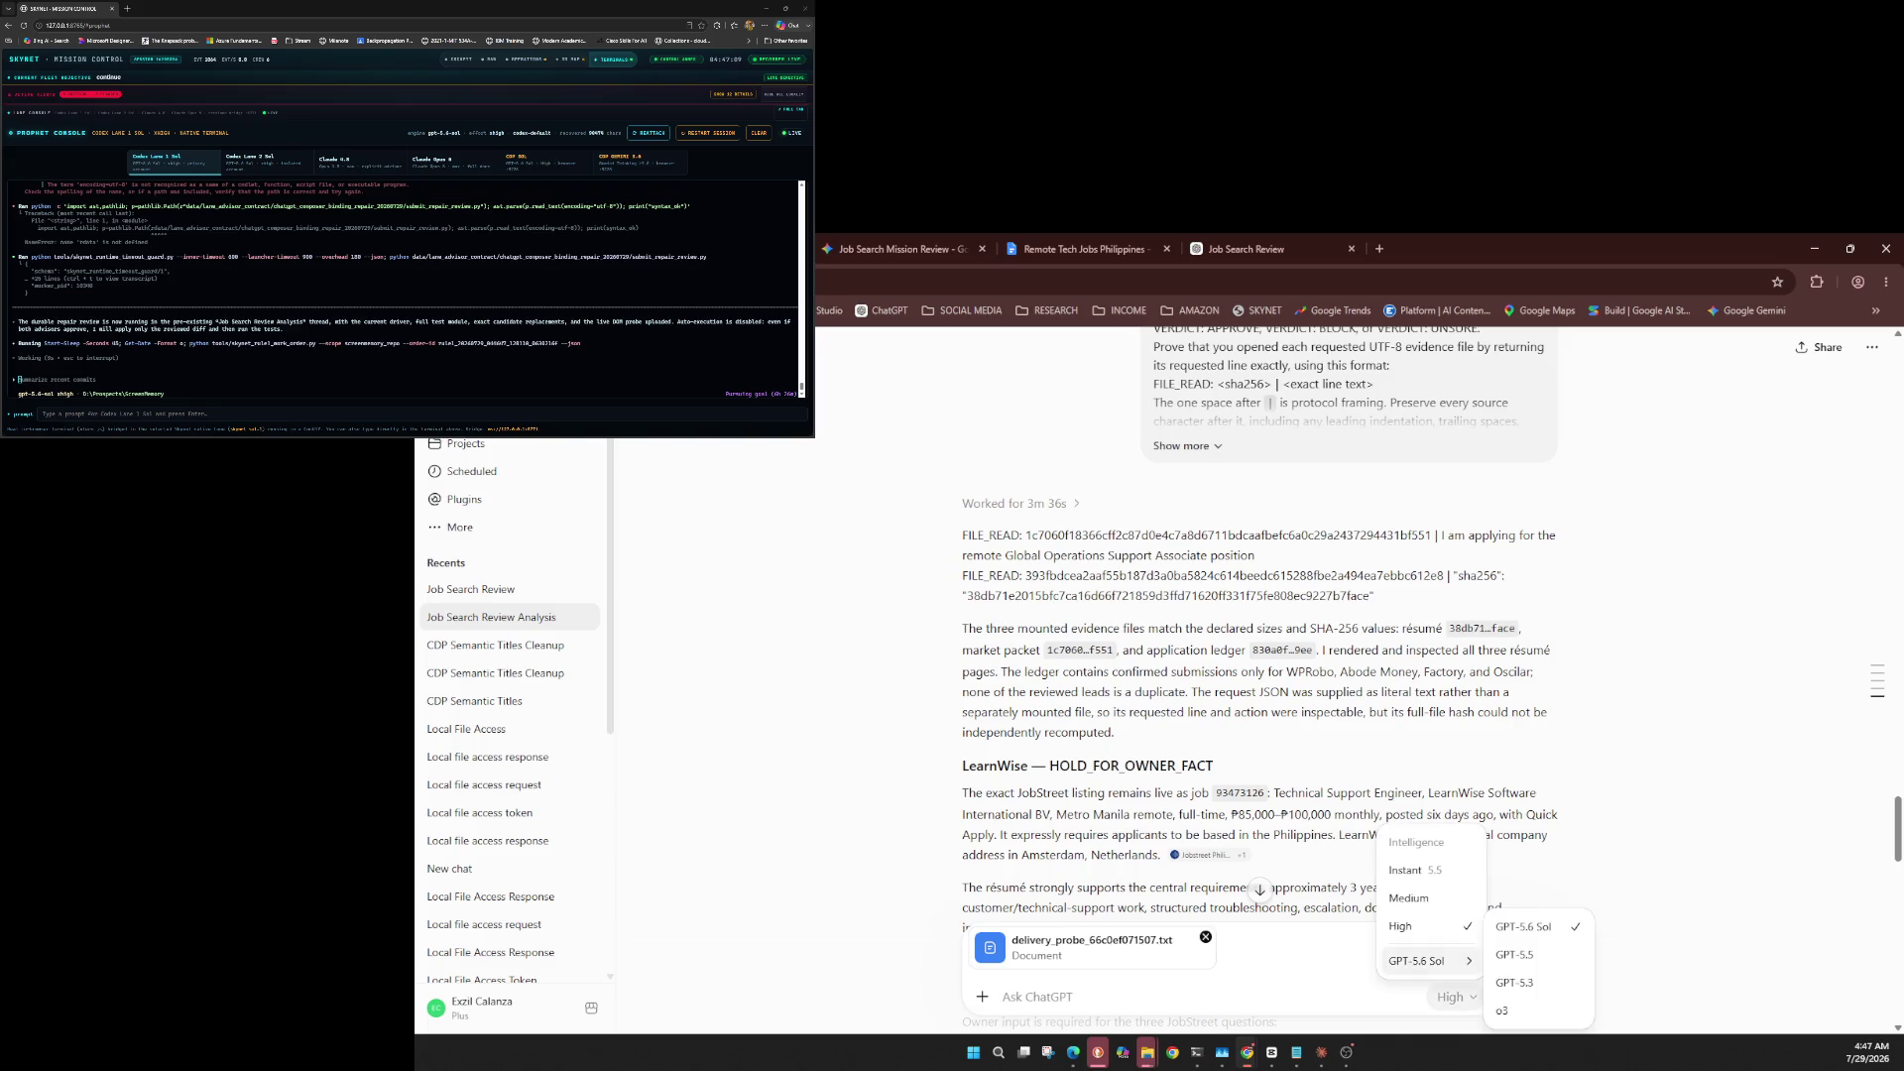
pyautogui.press('Escape')
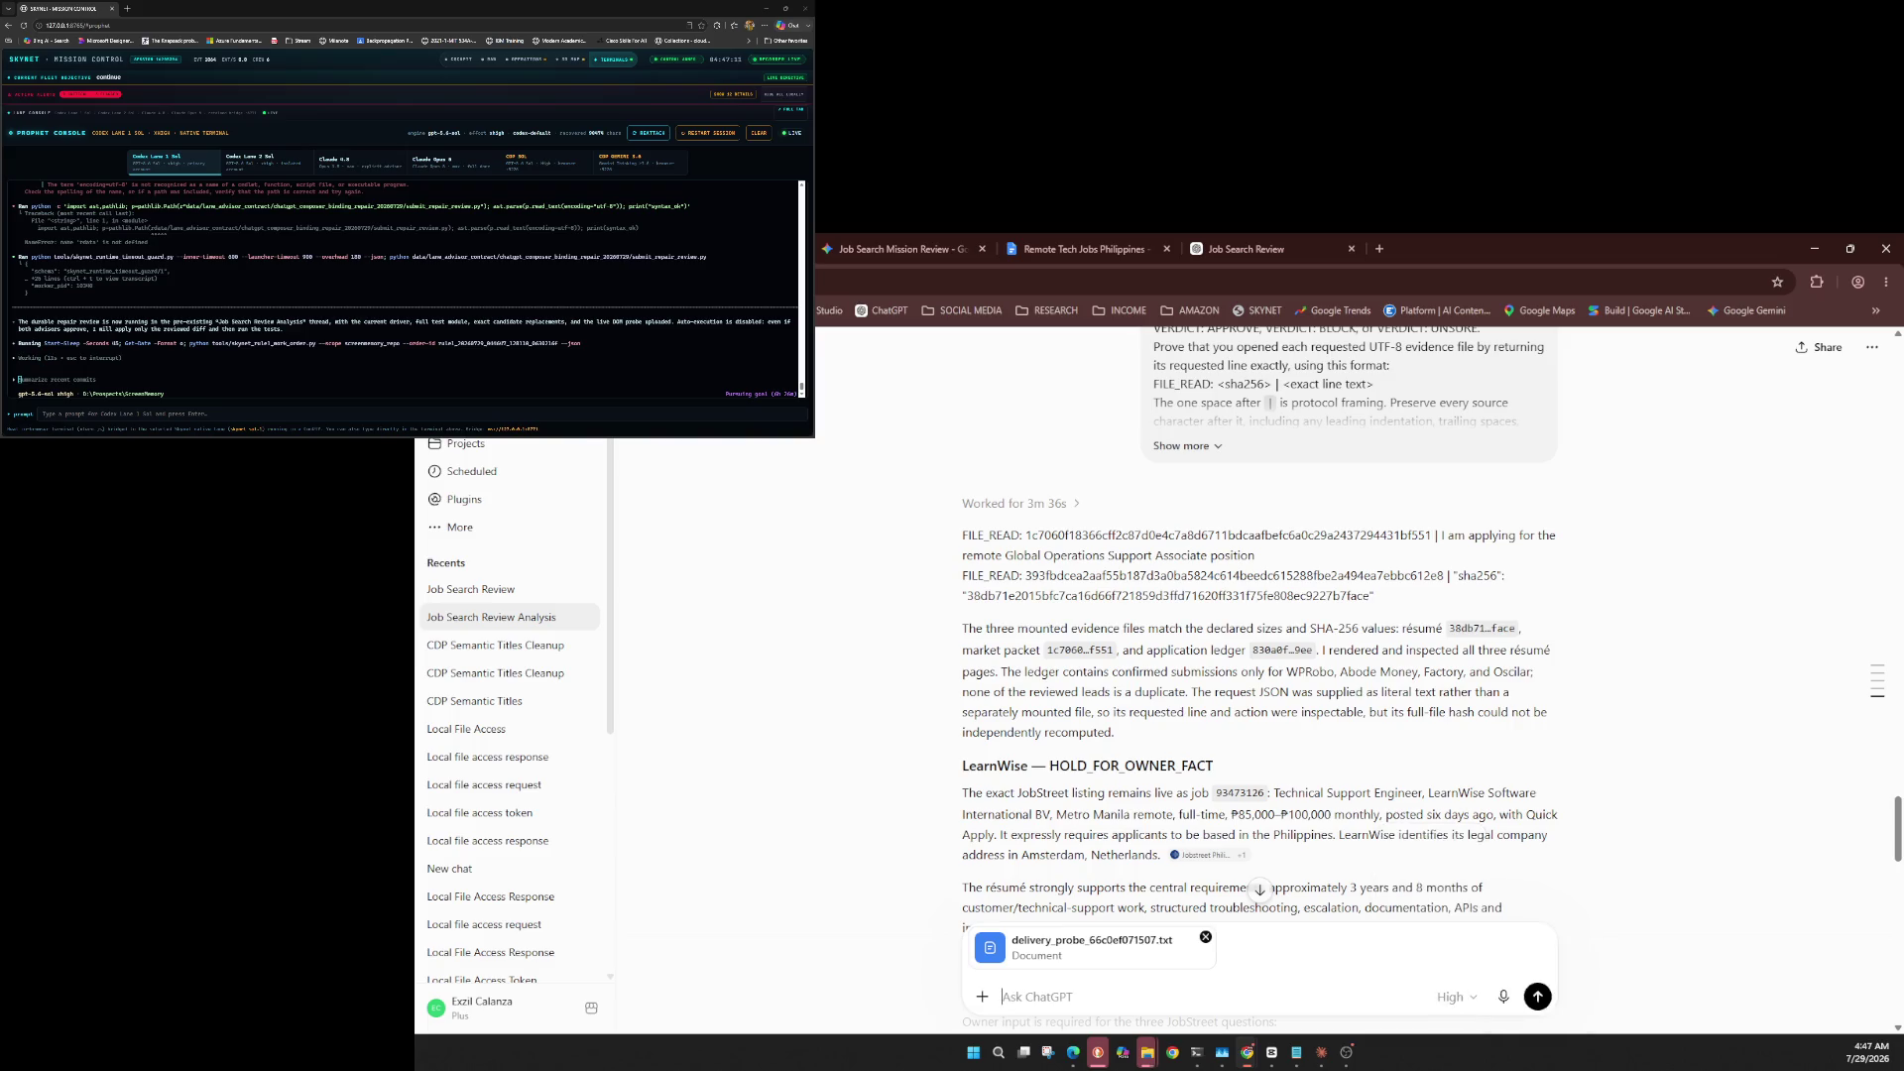
pyautogui.scroll(-5, 1258, 674)
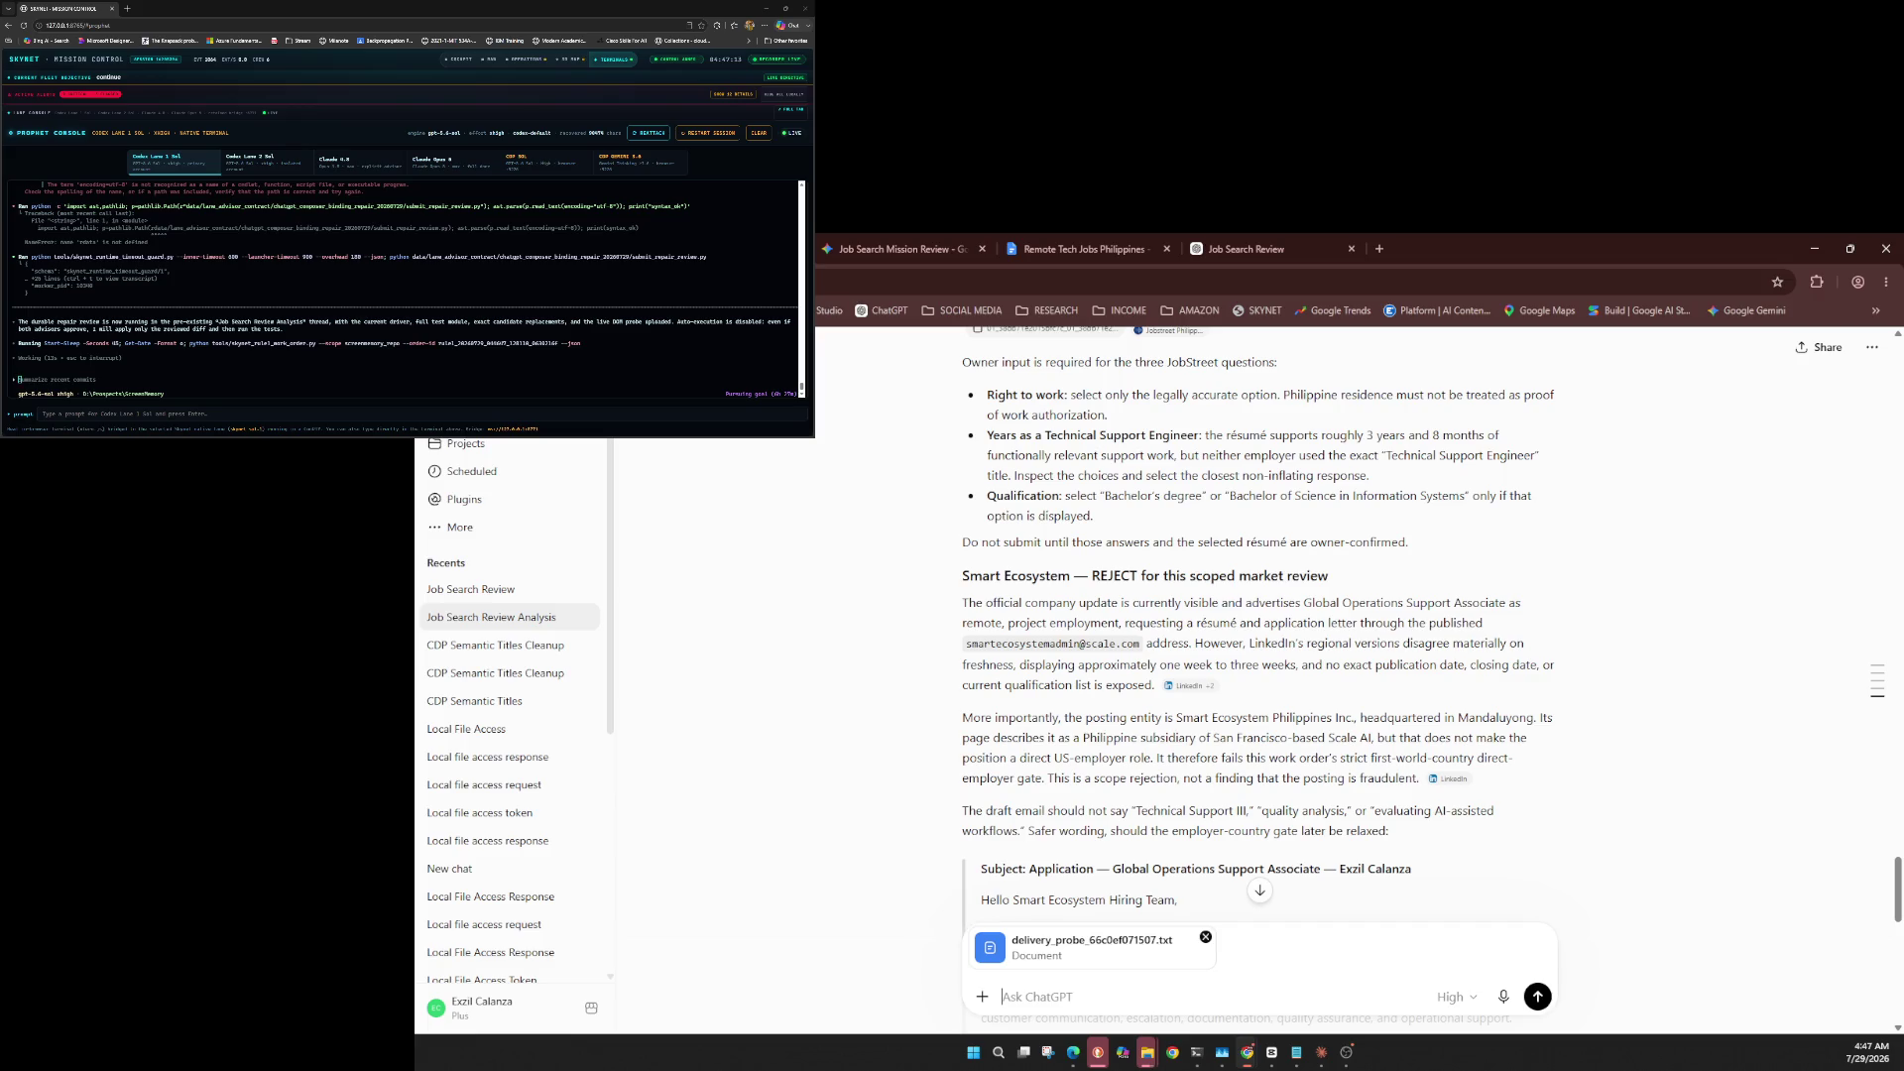
pyautogui.hotkey('ctrl', 'v')
pyautogui.click(1537, 996)
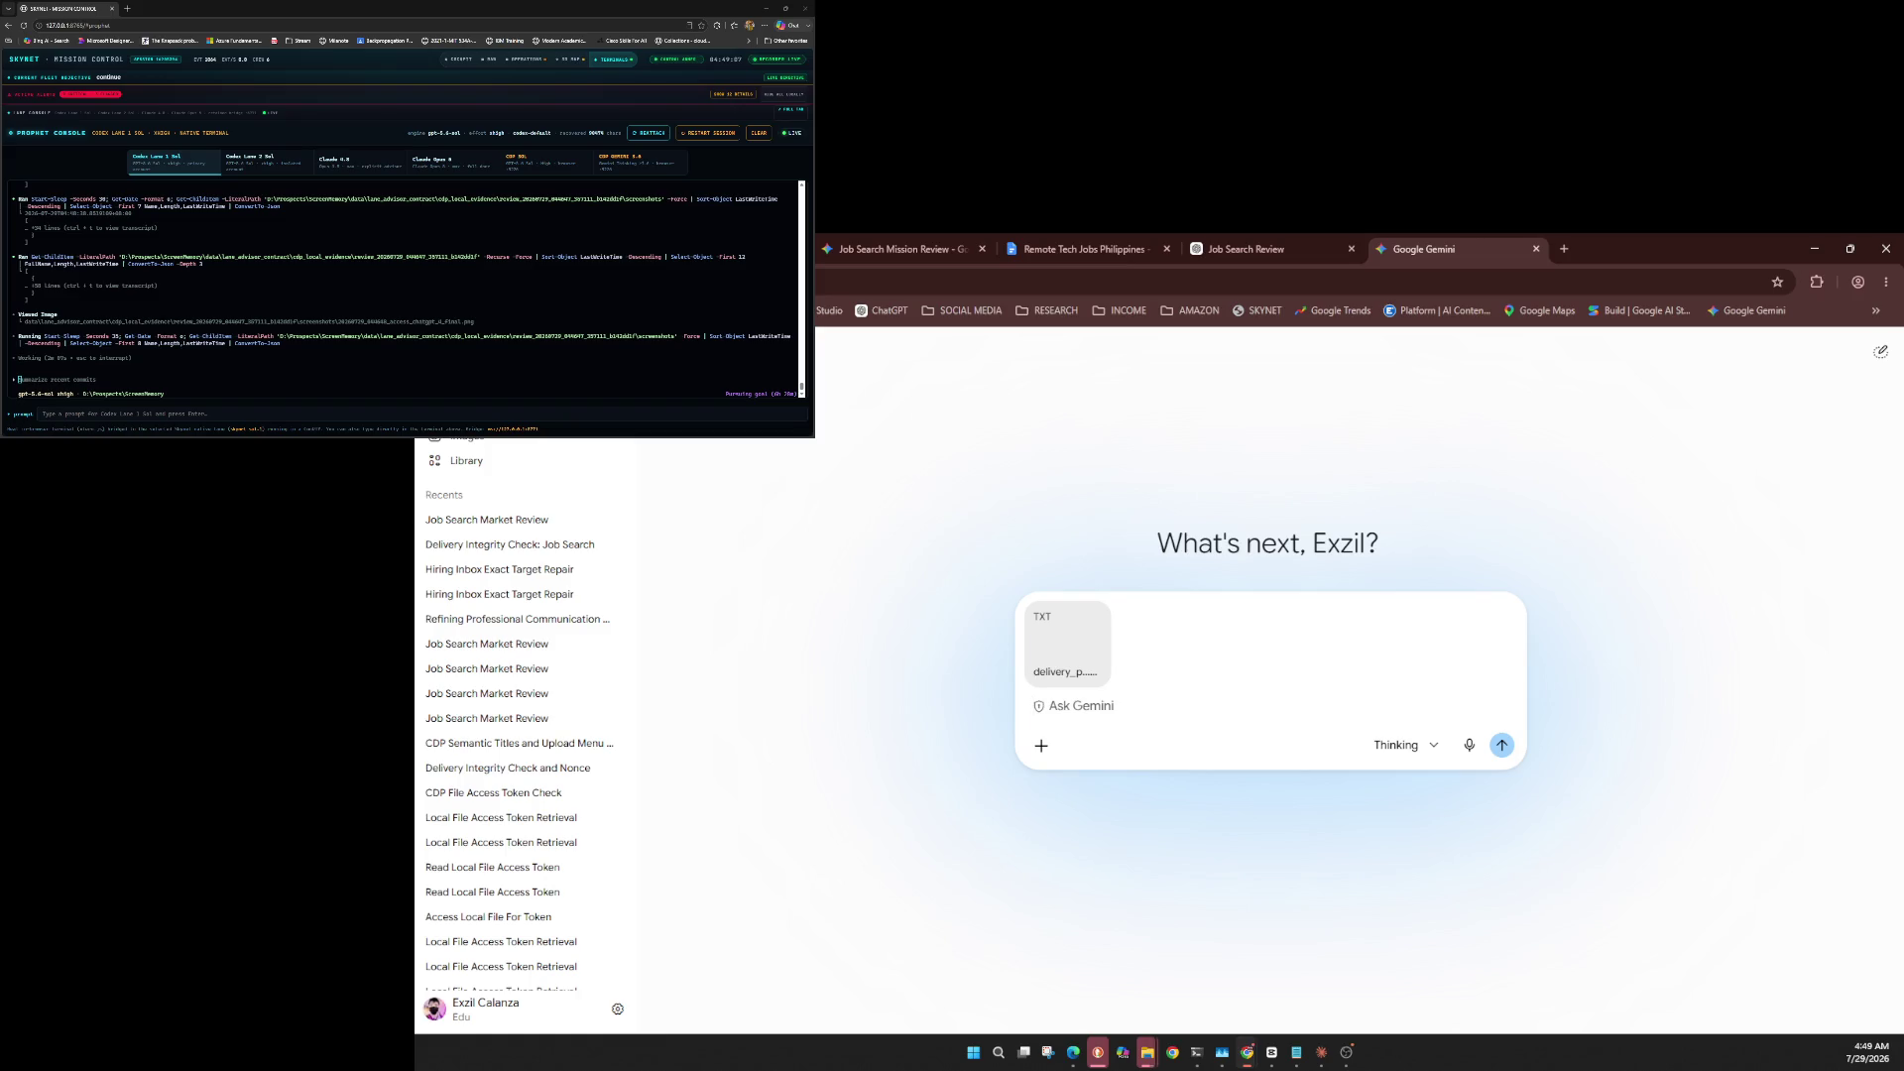
# Paste the LOCAL_FILE_ACCESS preflight prompt into Ask Gemini and send it with the attached probe TXT.
pyautogui.hotkey('ctrl', 'v')
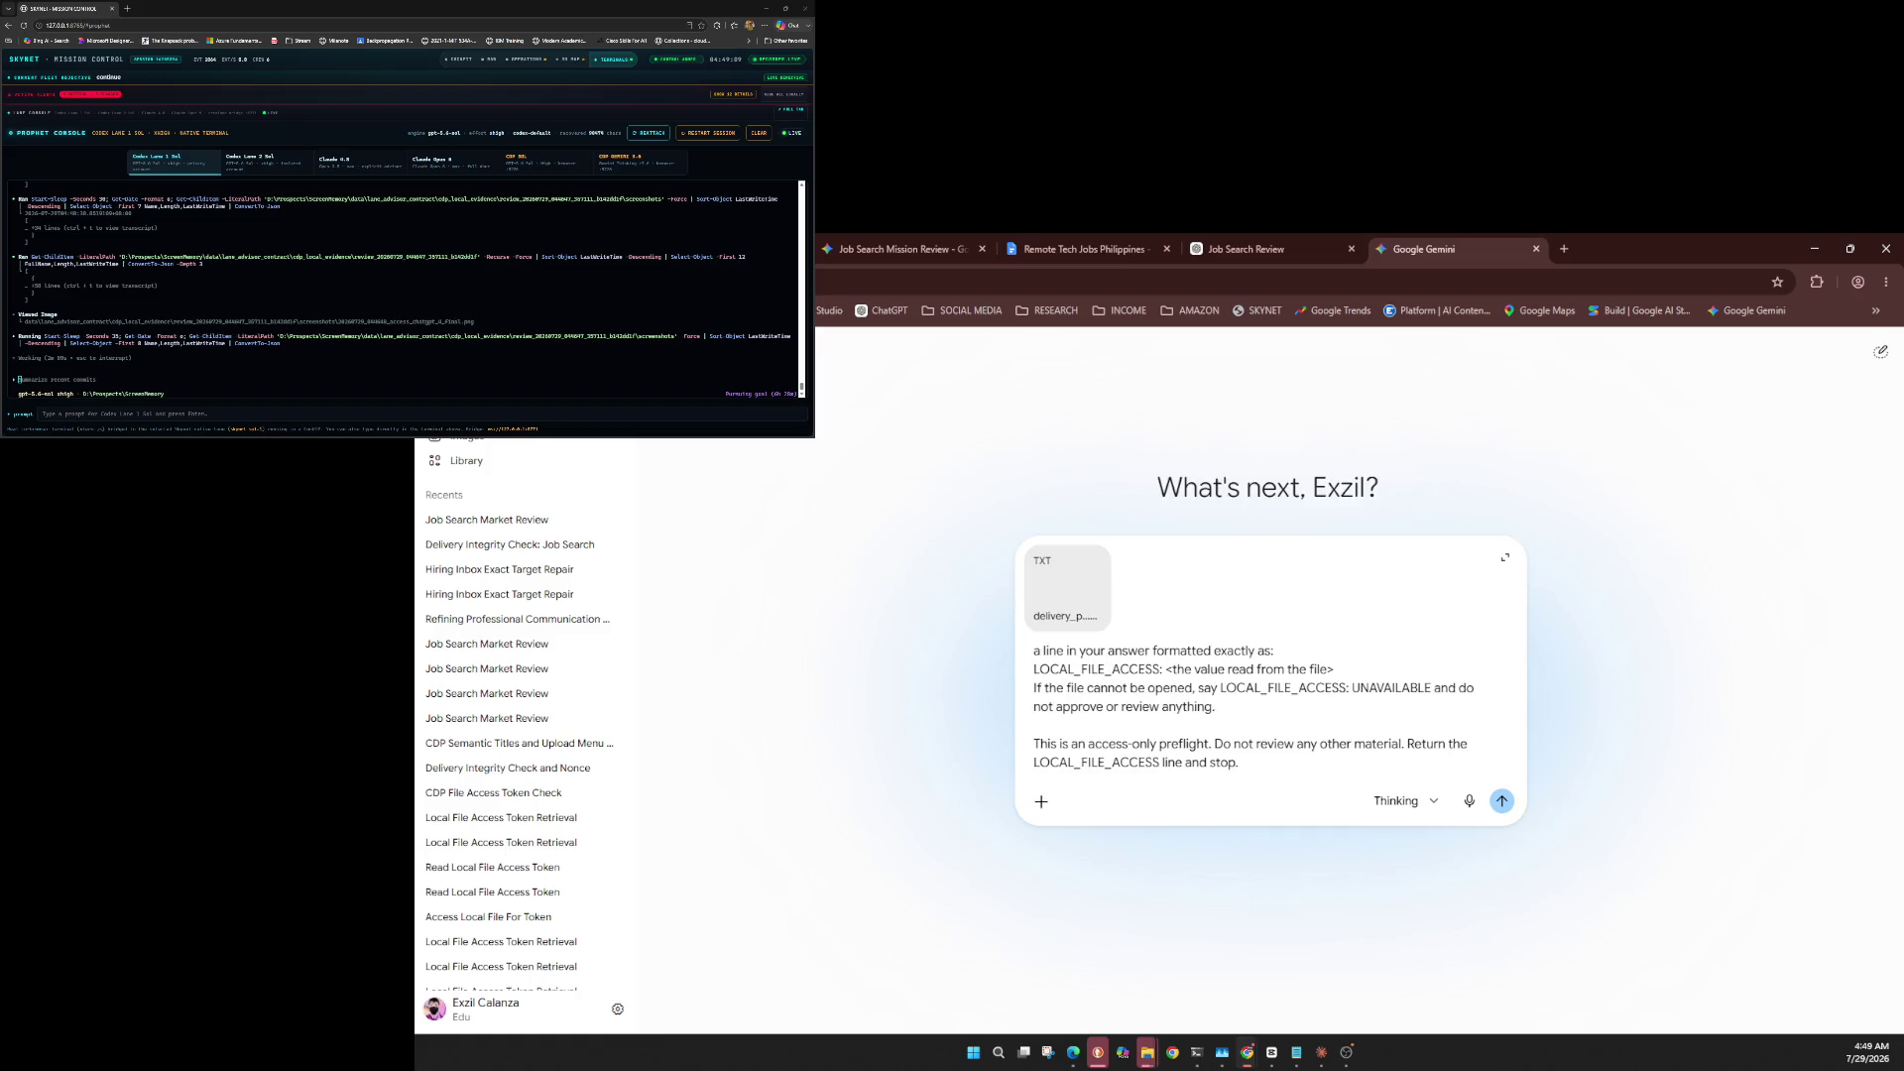
pyautogui.press('Return')
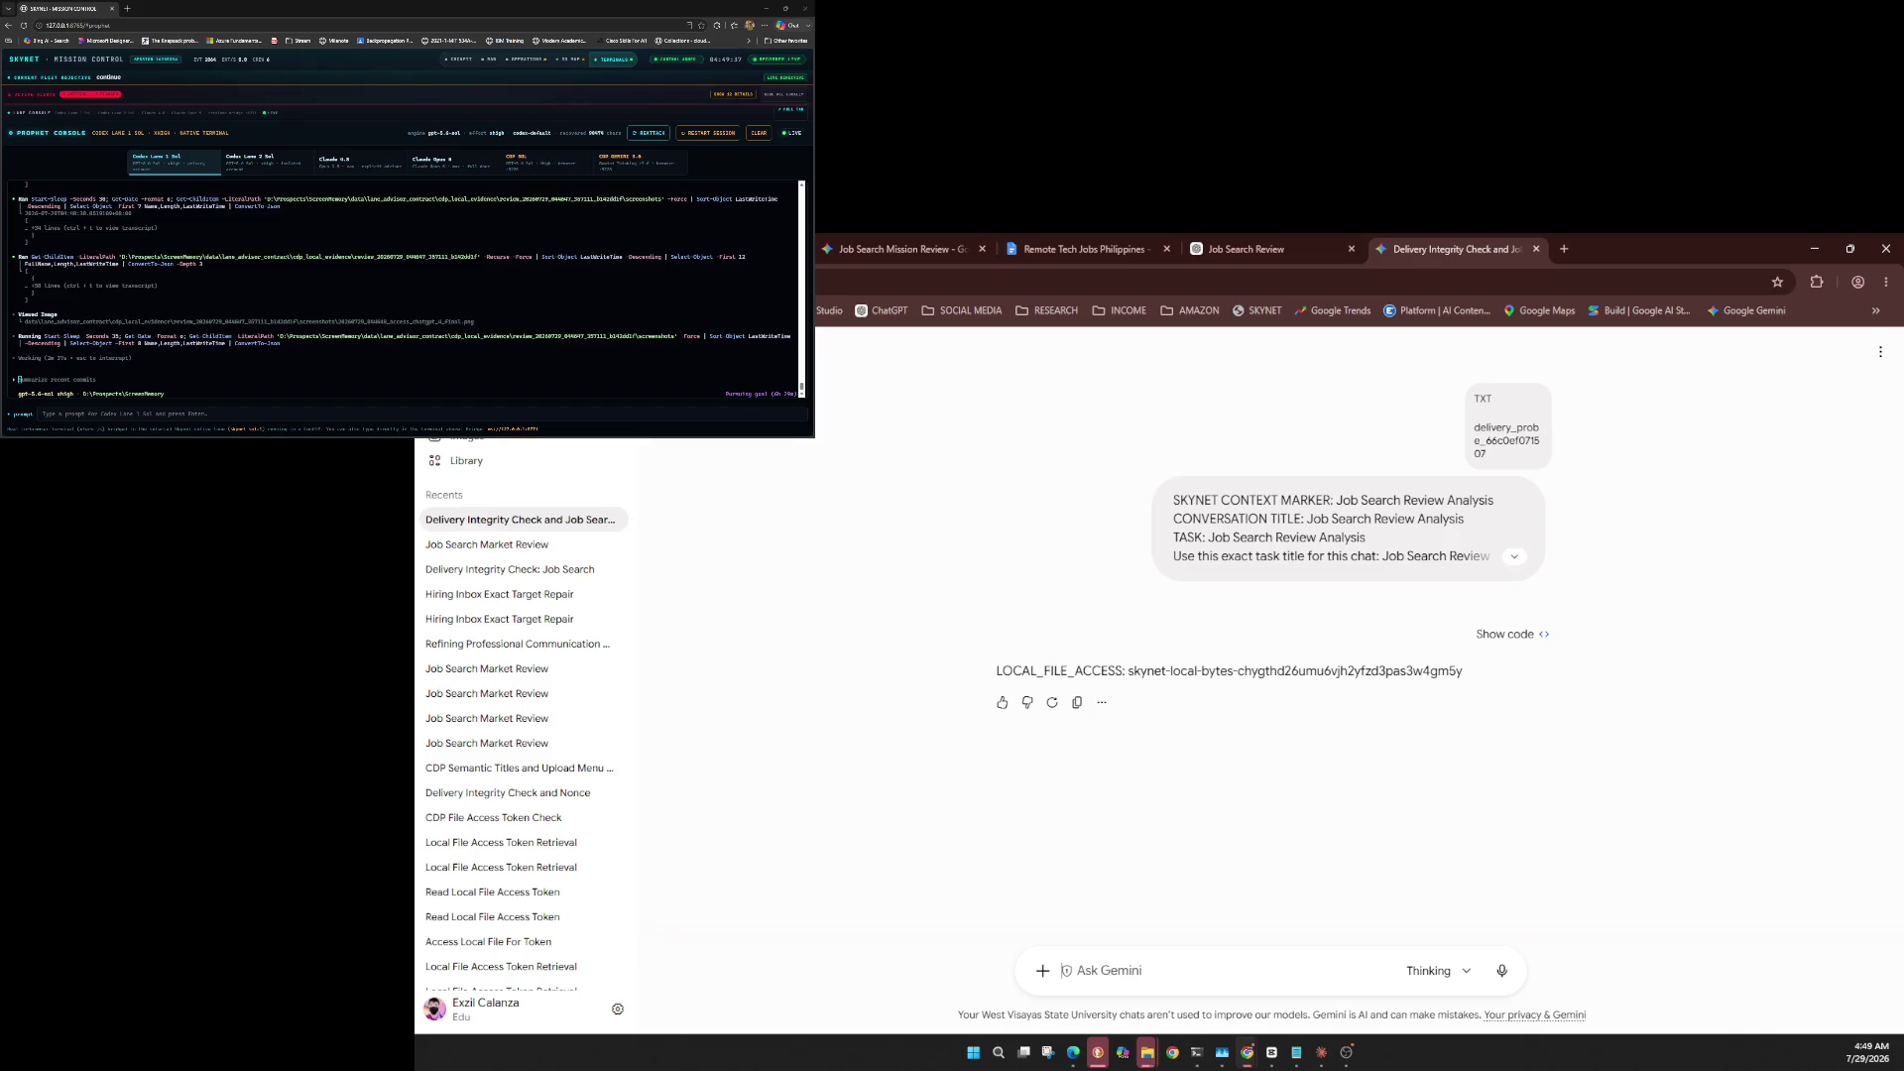
# Step through the Gemini model list, then bring up the add-files and tools options.
pyautogui.click(1435, 970)
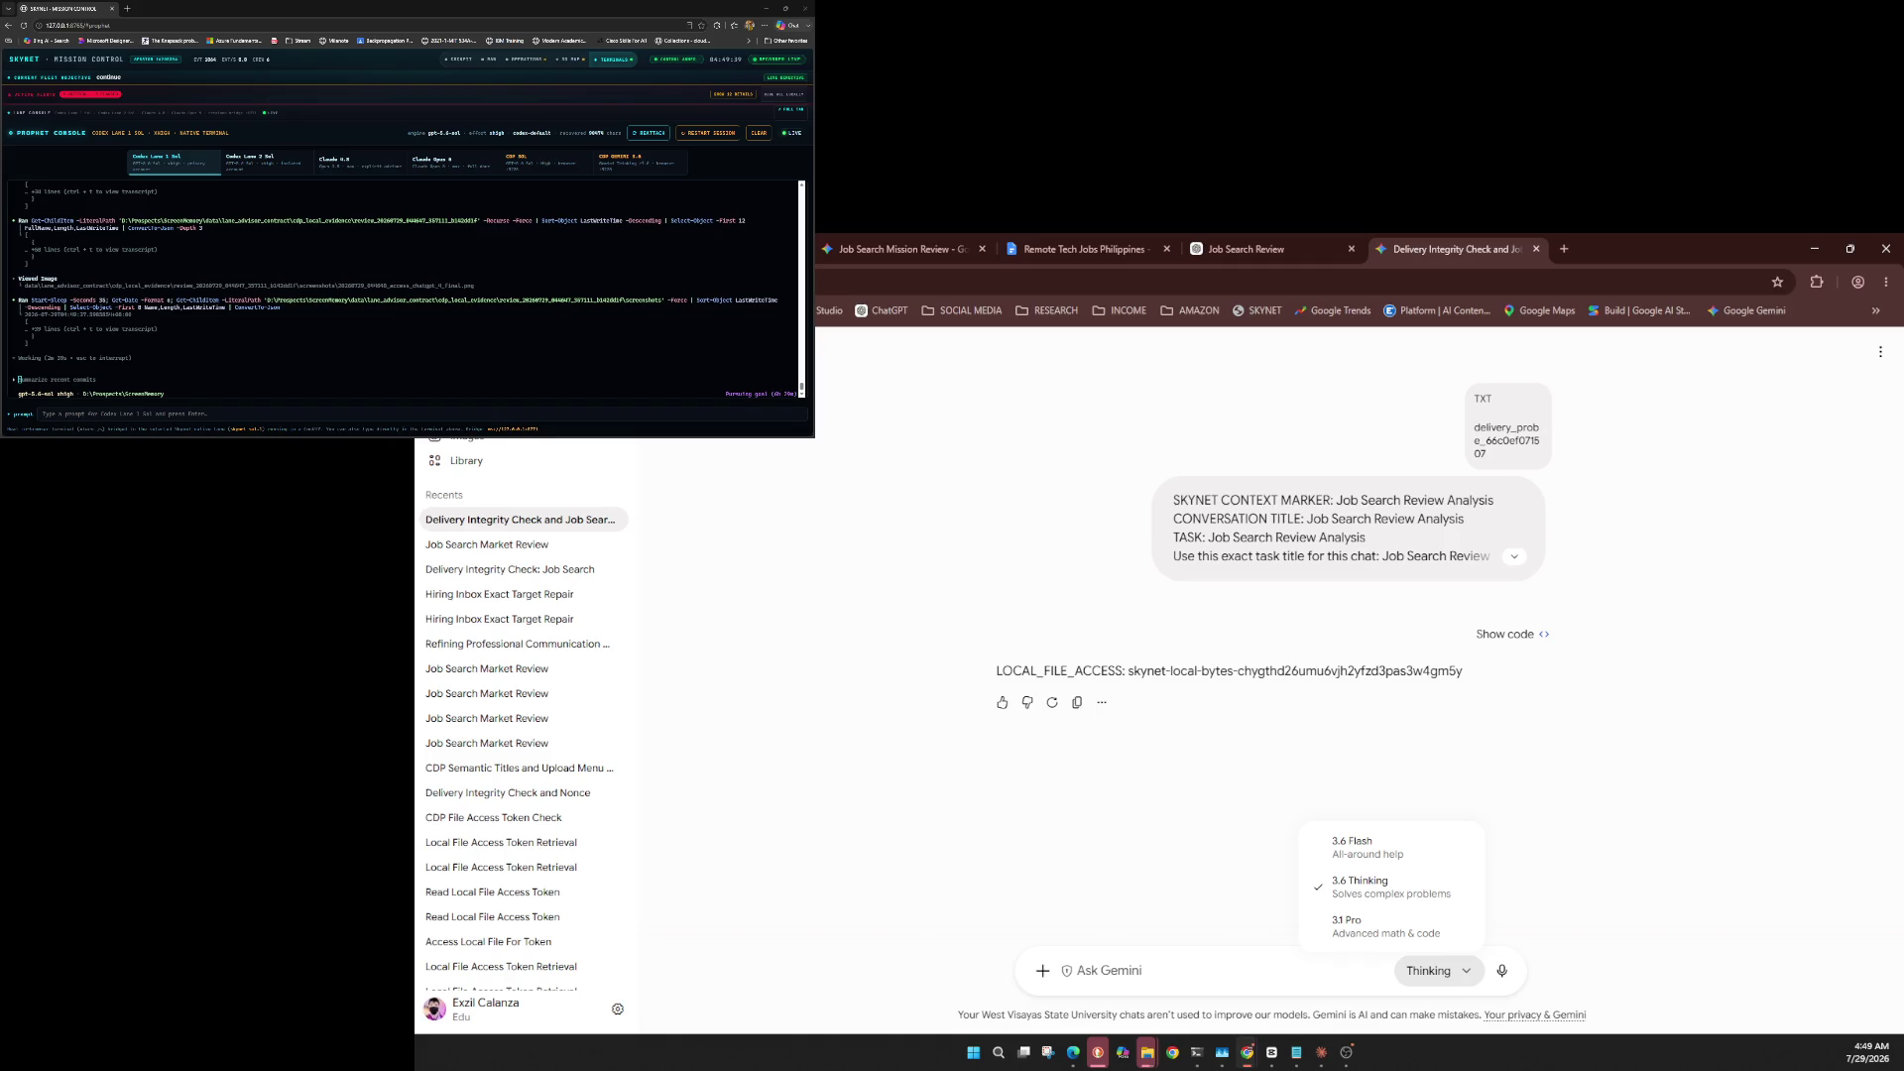
pyautogui.press('Down')
pyautogui.click(1042, 970)
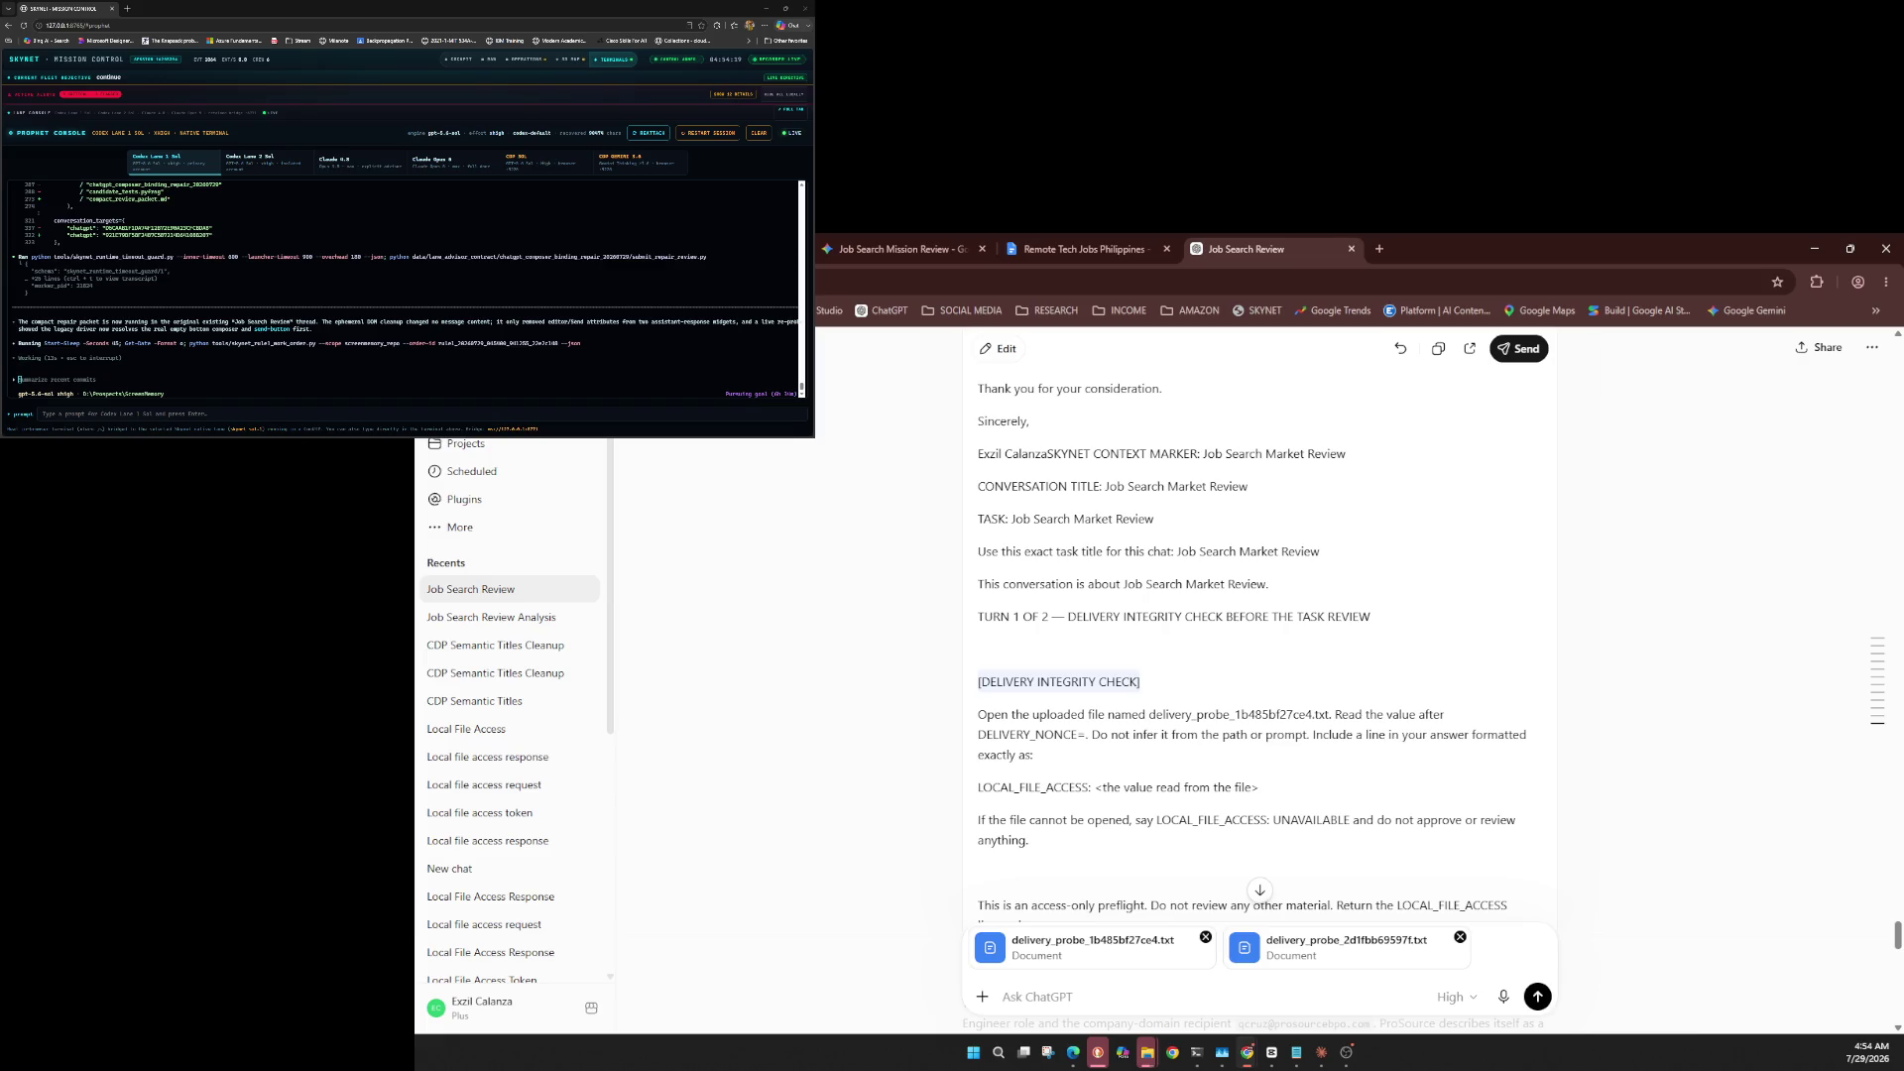
# Keep the current model and send the integrity prompt with delivery_probe_1b485bf27ce4.txt and delivery_probe_2d1fbb695597.txt.
pyautogui.click(1454, 997)
pyautogui.moveTo(1418, 959)
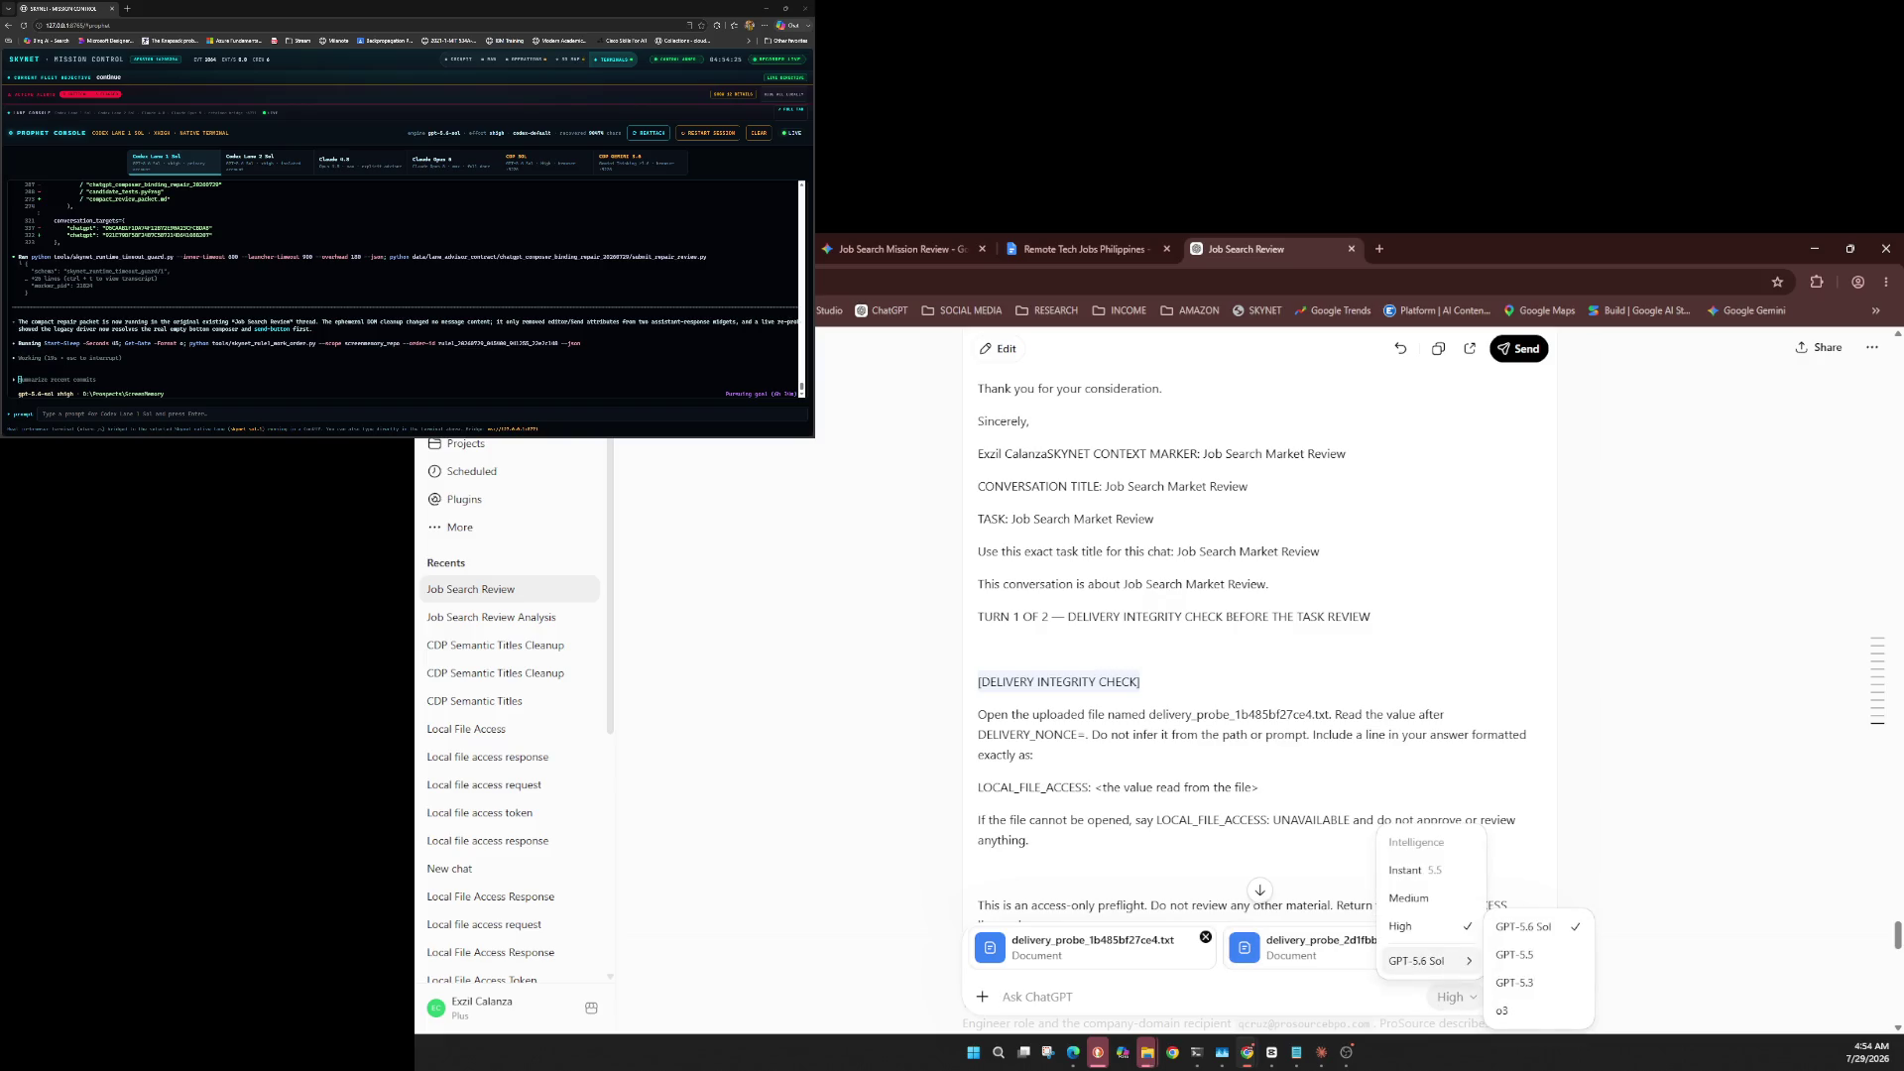
pyautogui.press('Escape')
pyautogui.scroll(-10, 1259, 644)
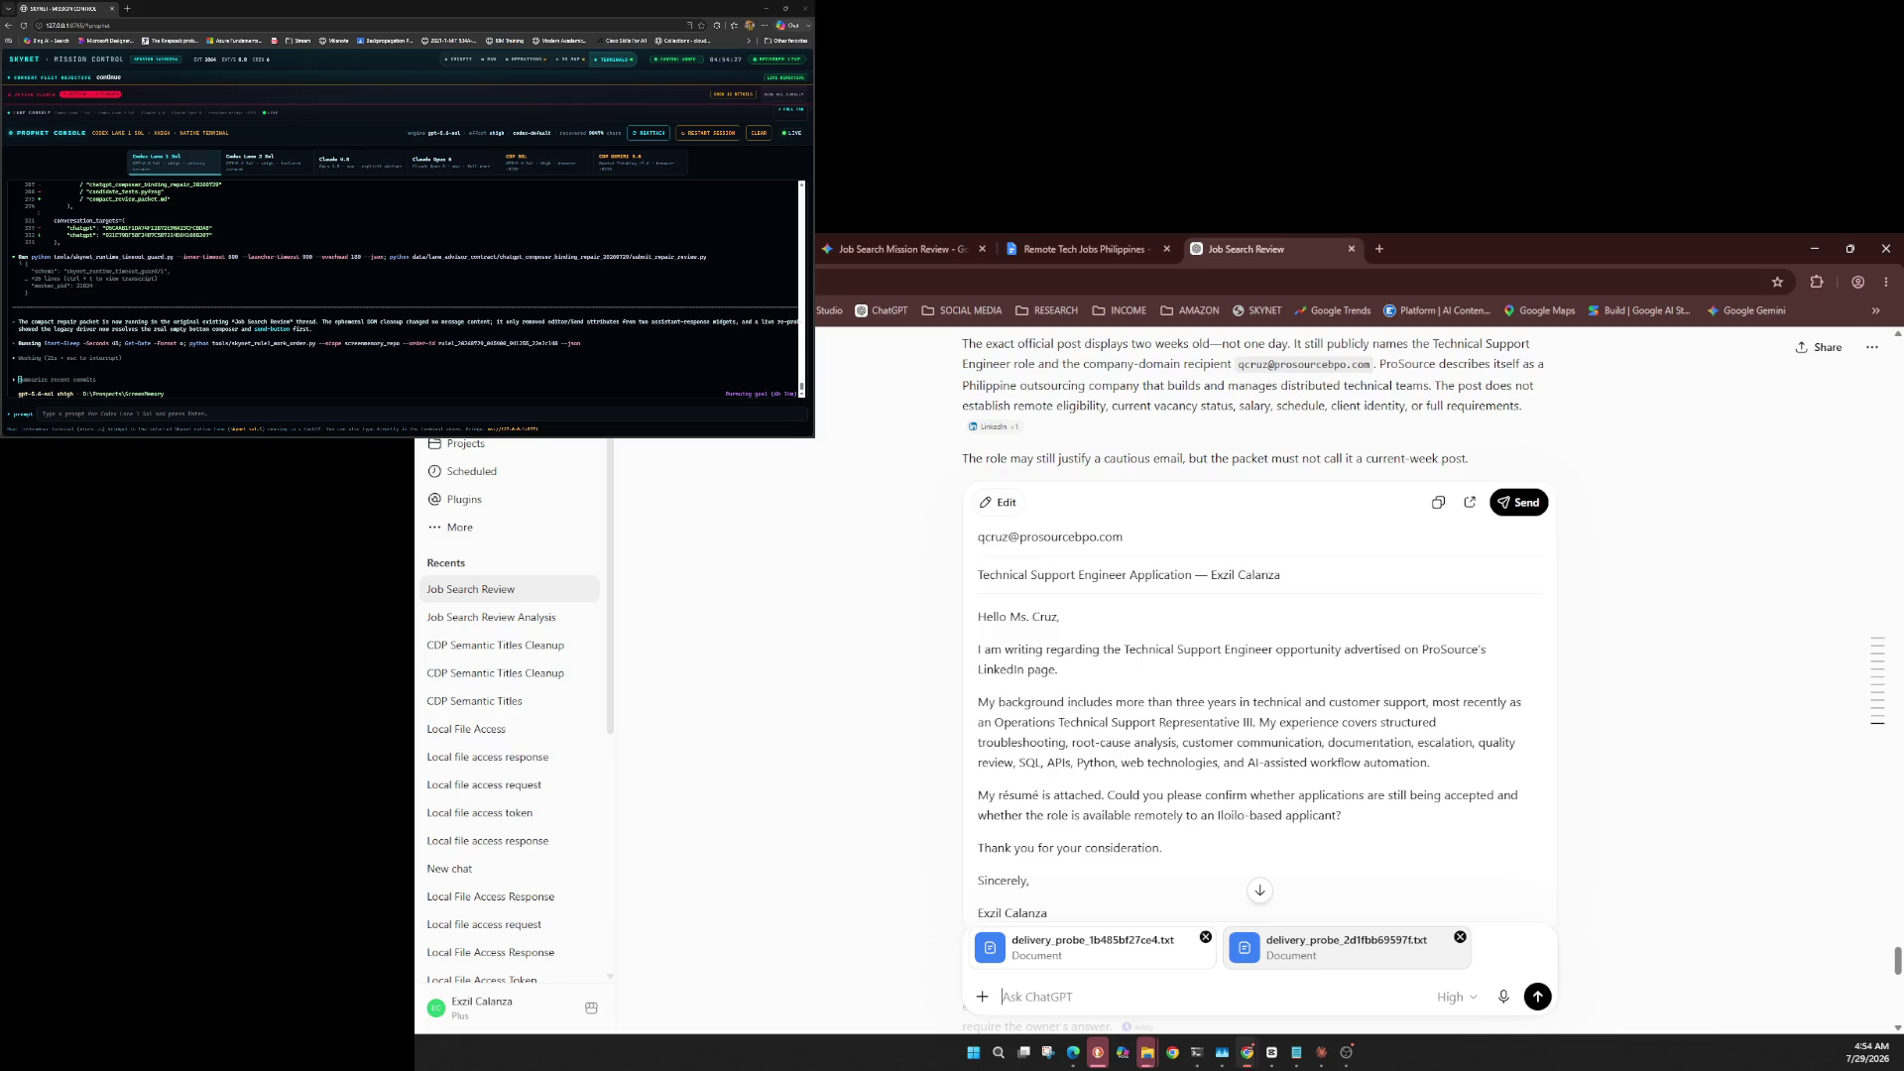
pyautogui.hotkey('ctrl', 'v')
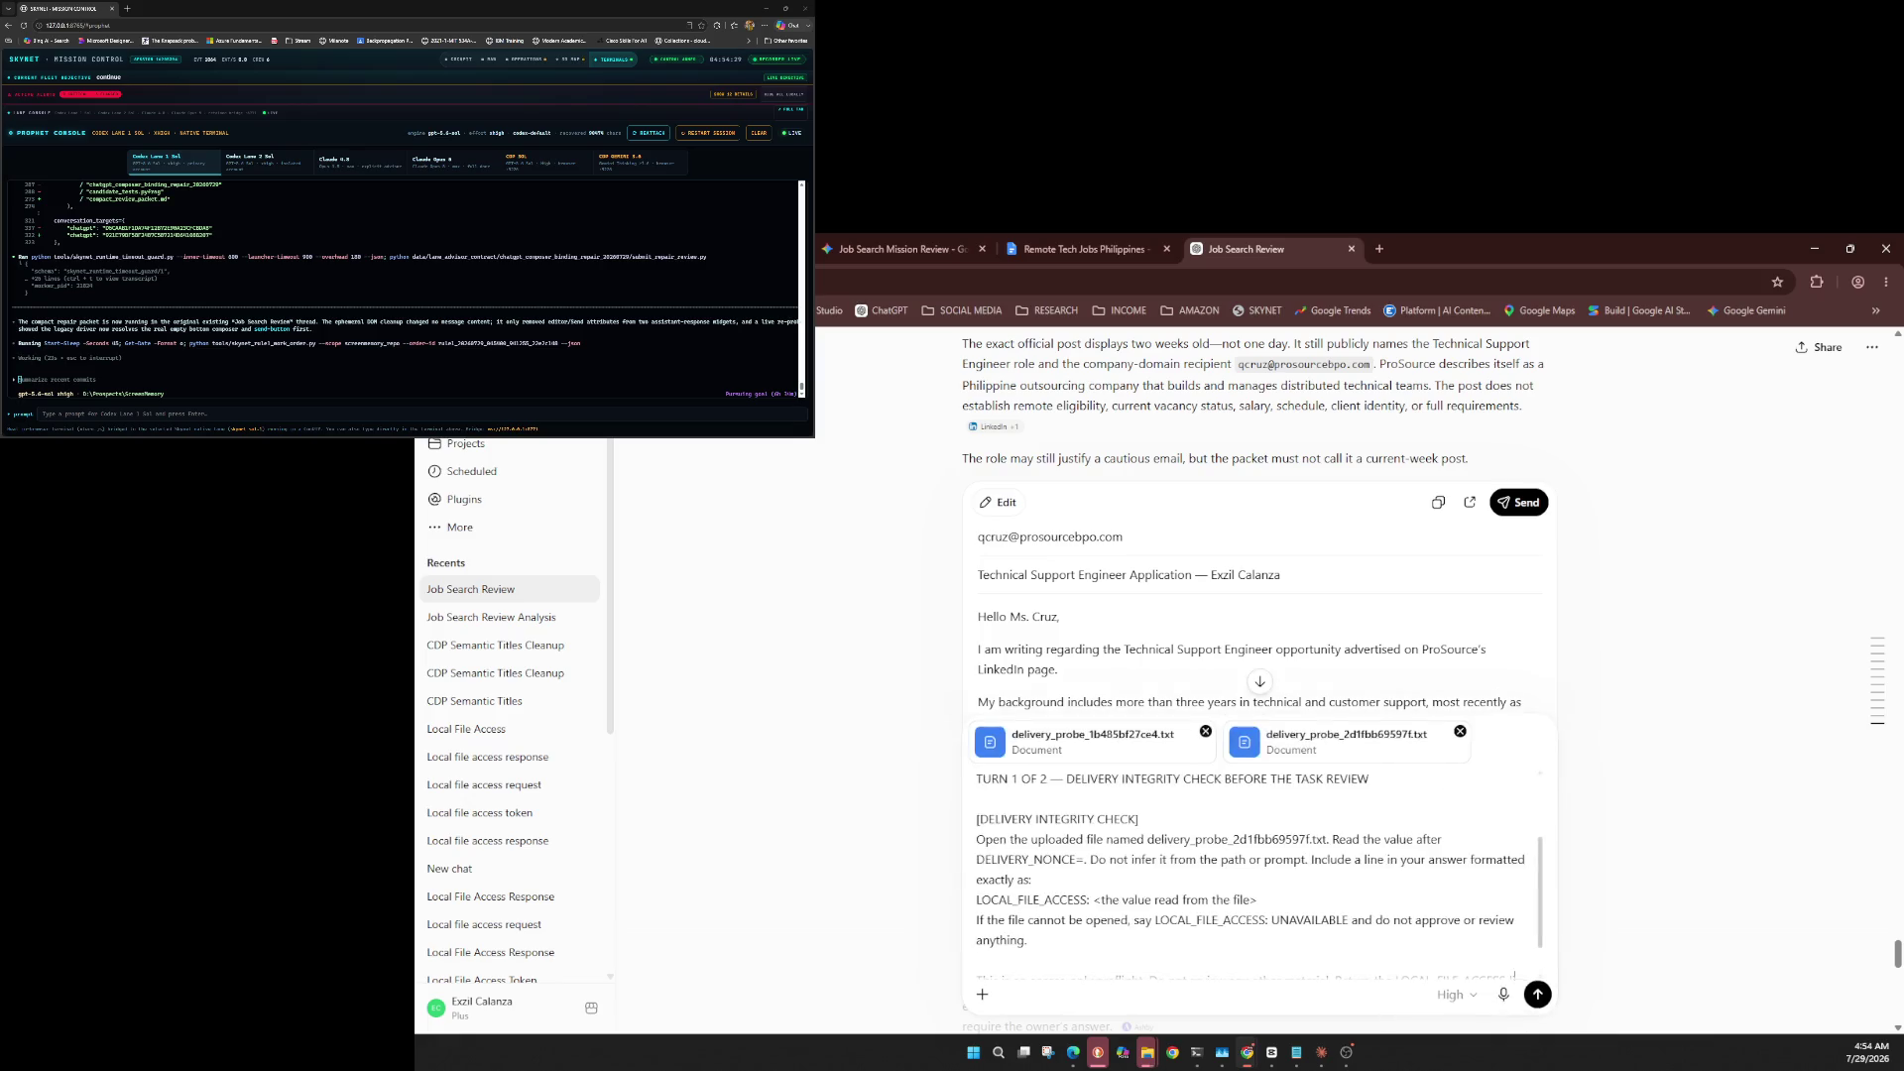
pyautogui.click(1537, 996)
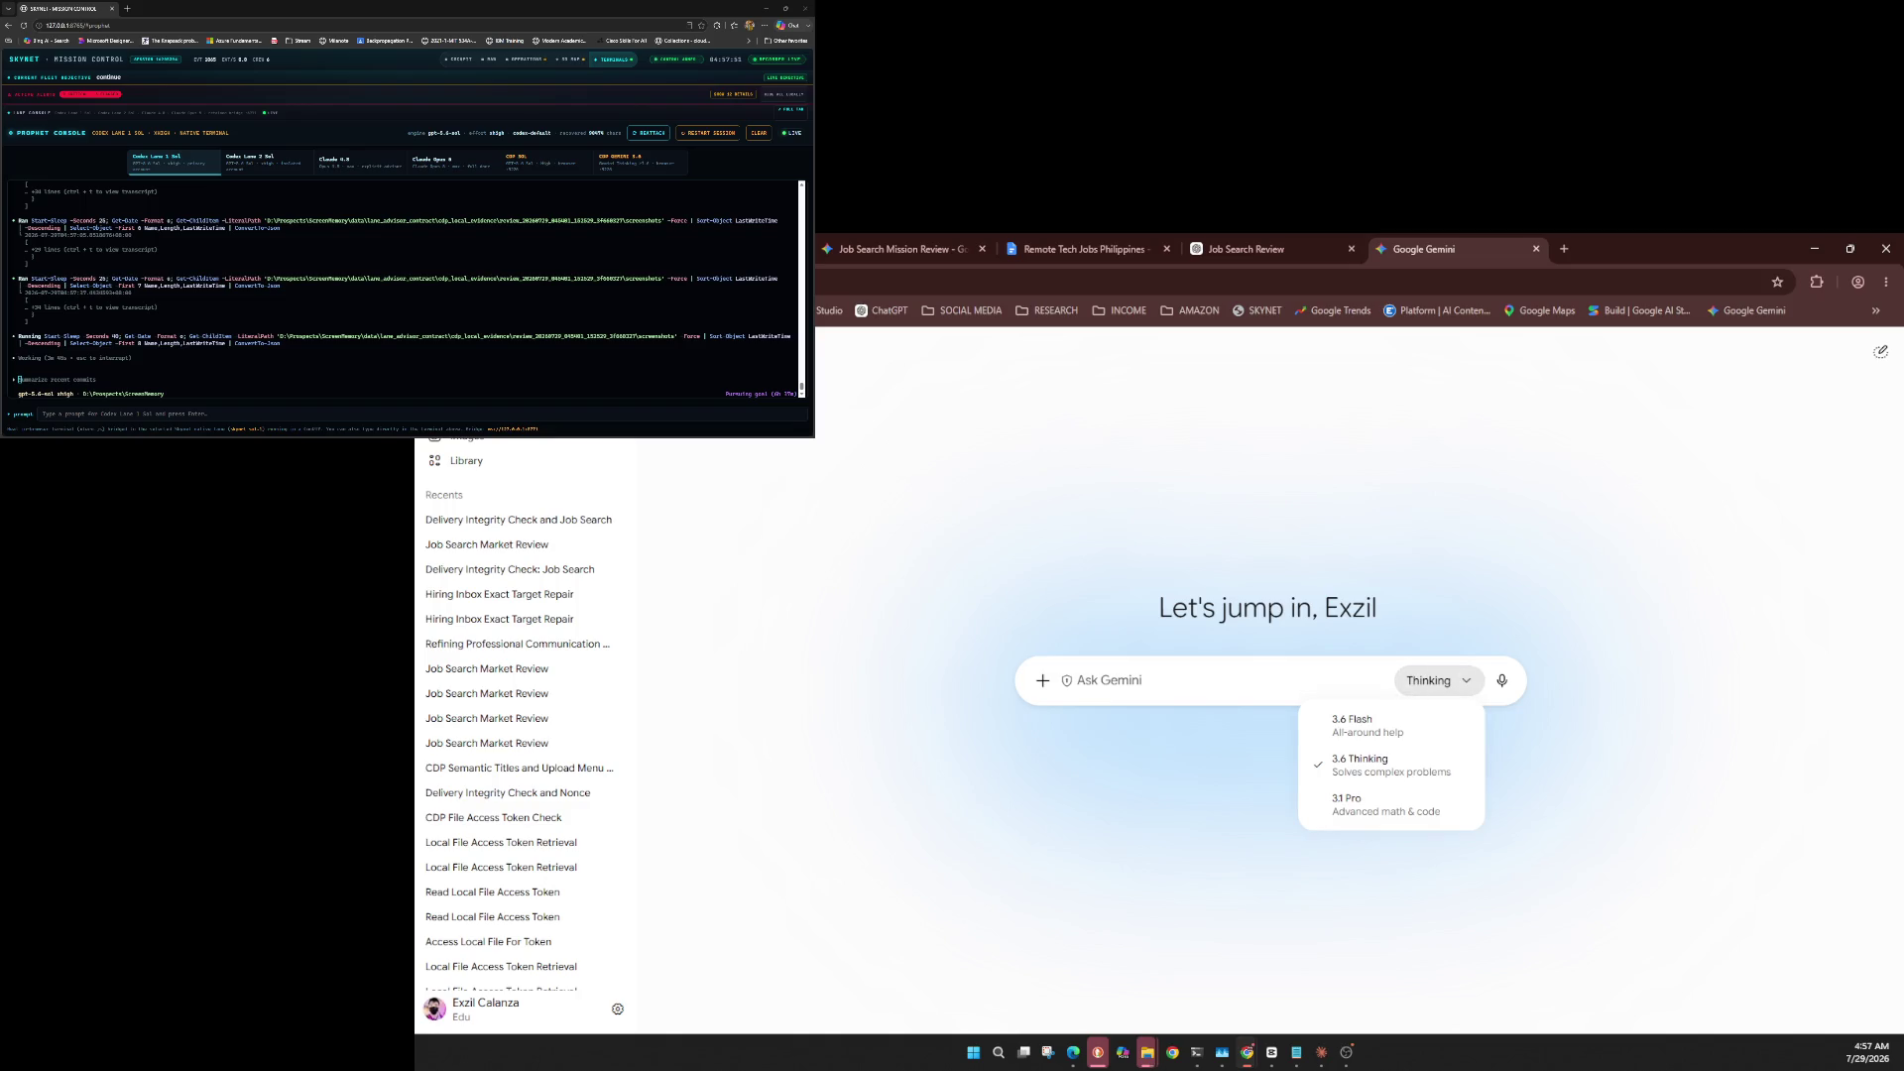
# Look through Gemini's model choices and keep the Thinking model selected.
pyautogui.press('Escape')
pyautogui.press('Return')
pyautogui.press('Escape')
pyautogui.press('Return')
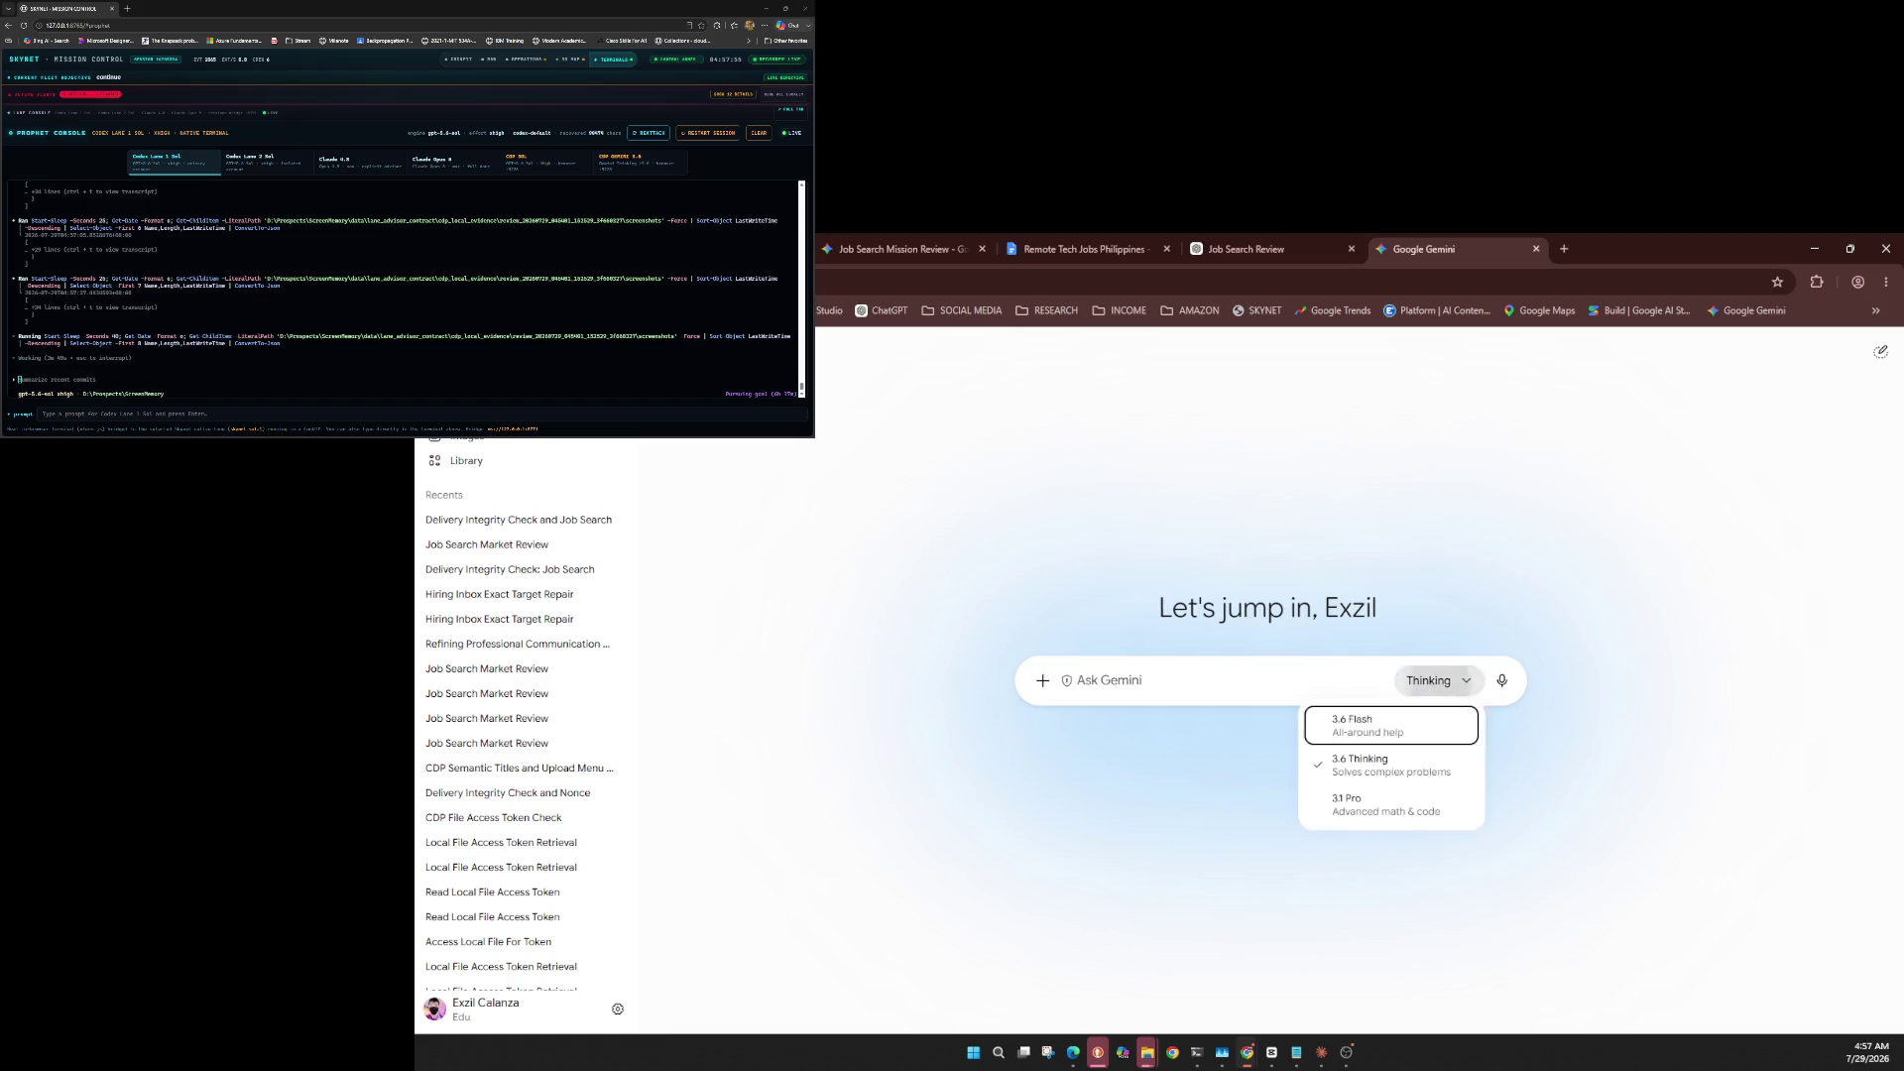
pyautogui.press('Escape')
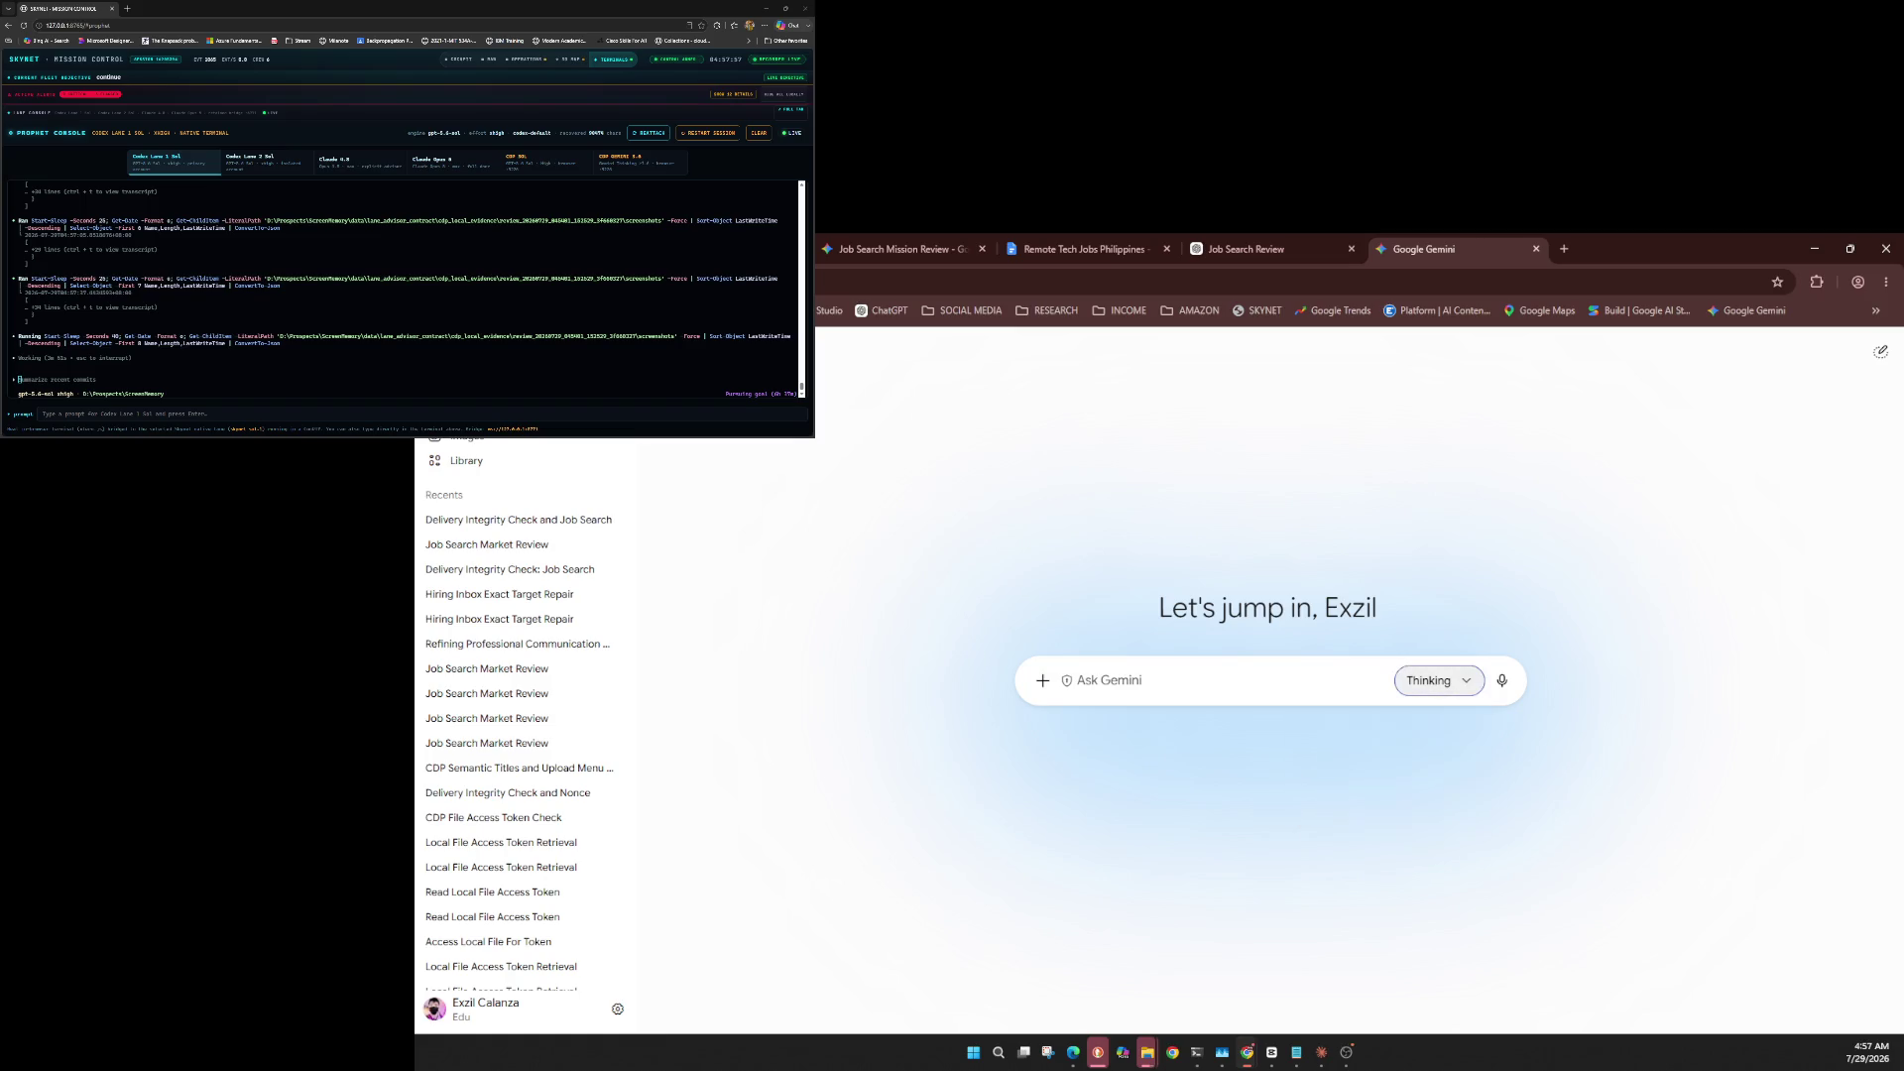
# Upload the delivery probe .txt file, paste the Job Search Review integrity prompt, and send it.
pyautogui.hotkey('shift', 'Tab')
pyautogui.hotkey('shift', 'Tab')
pyautogui.press('Return')
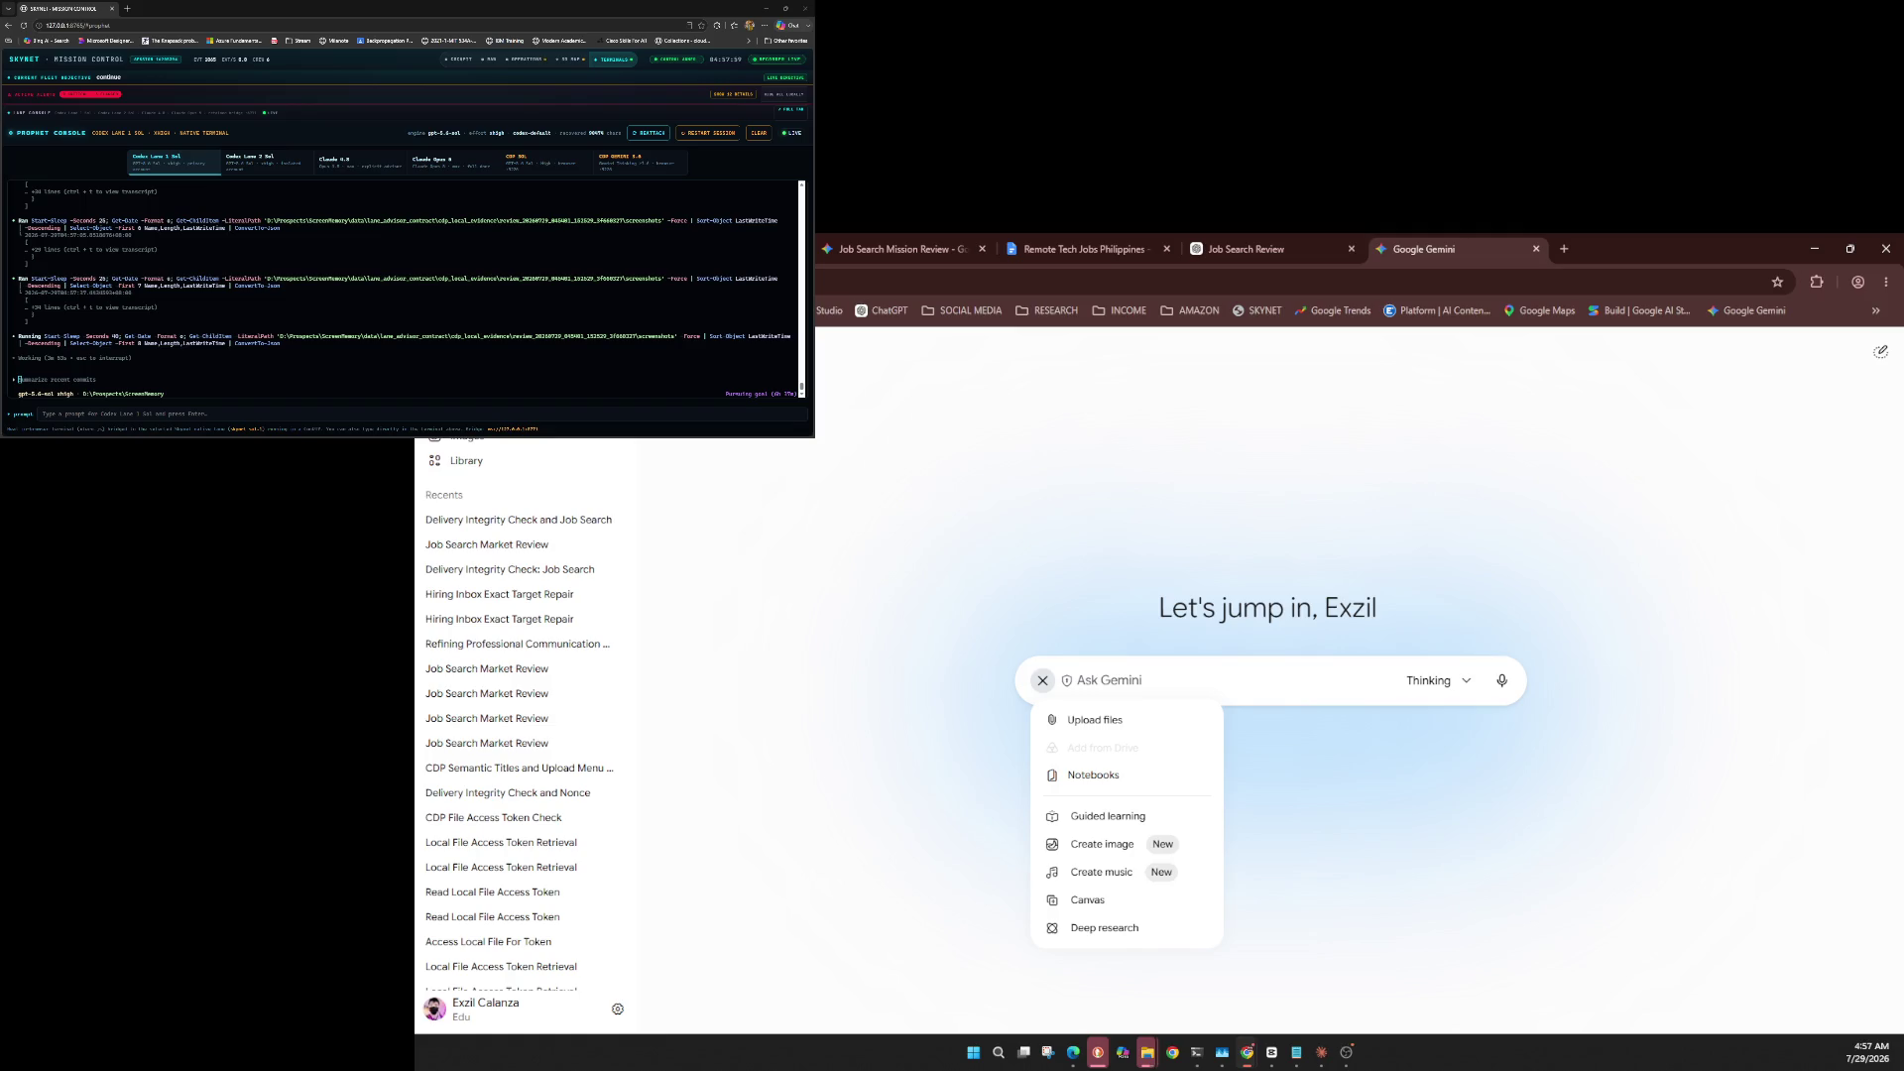
pyautogui.press('Return')
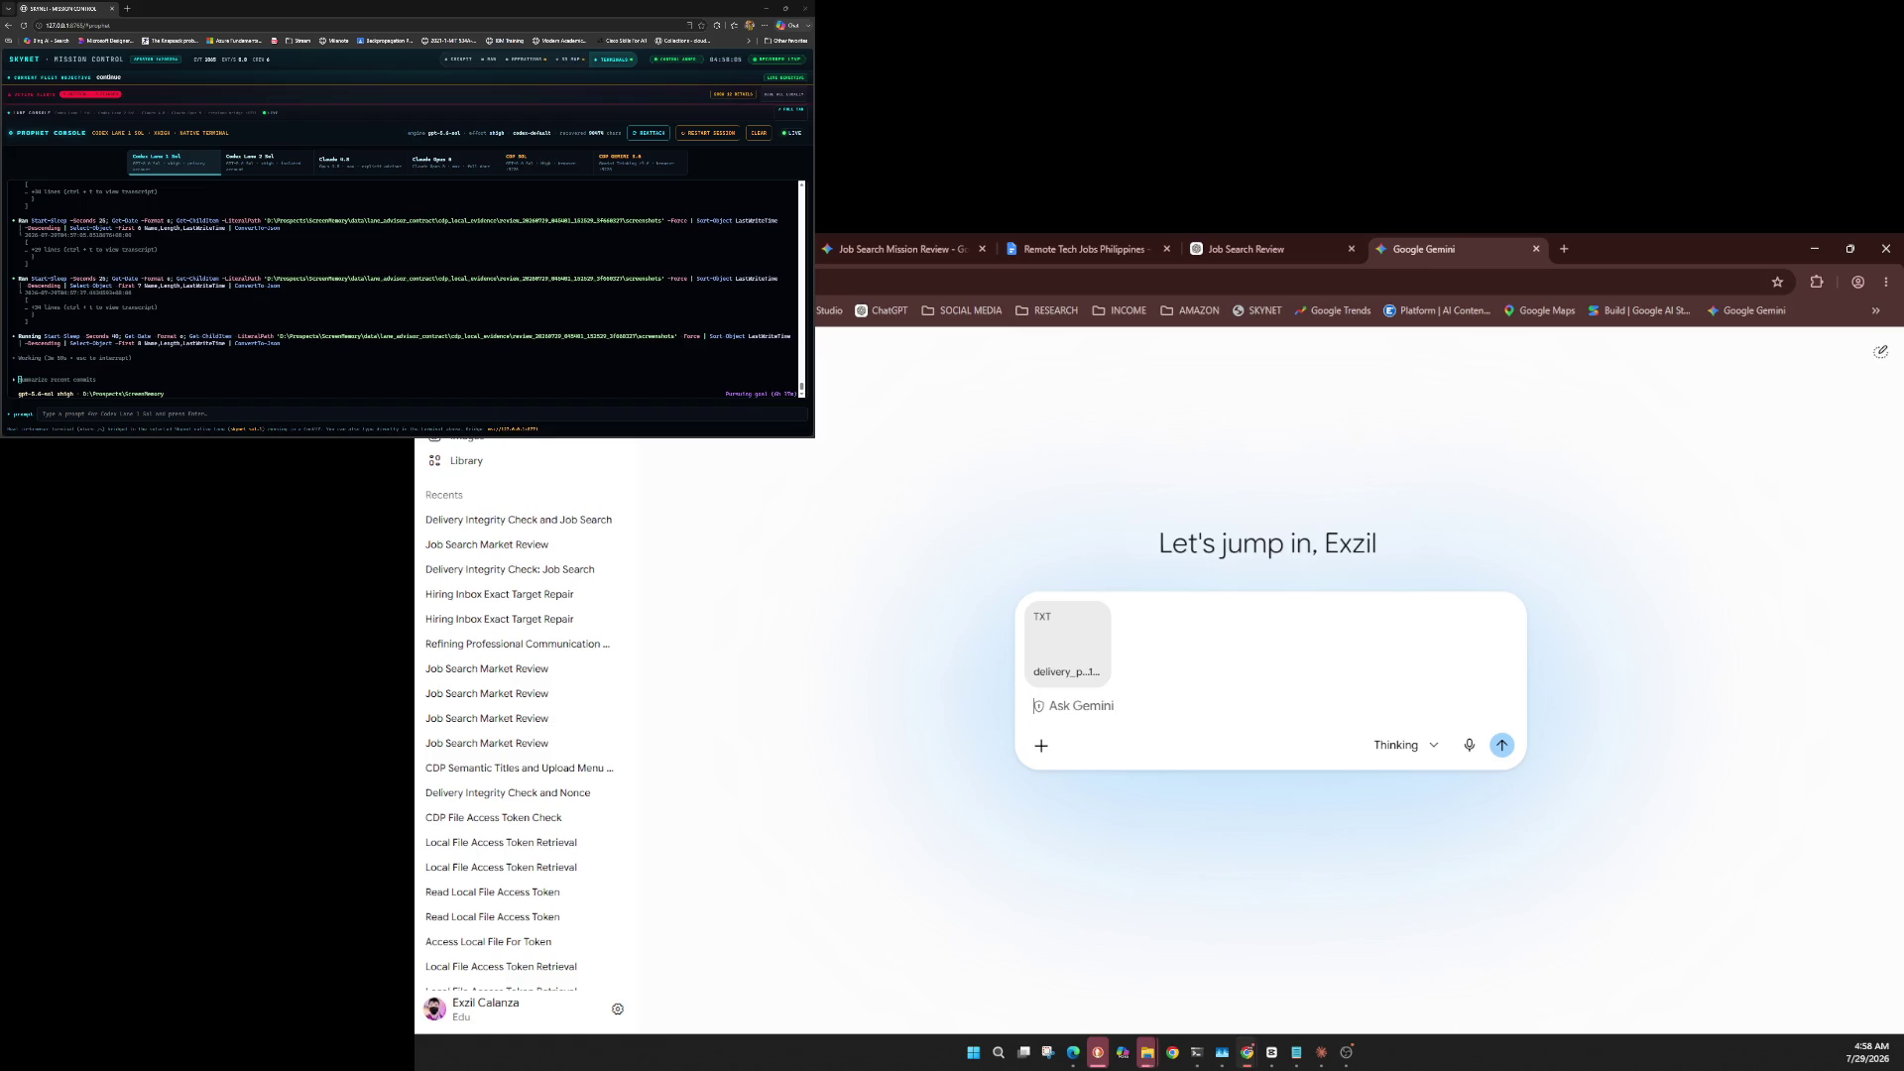
pyautogui.hotkey('ctrl', 'v')
pyautogui.press('Return')
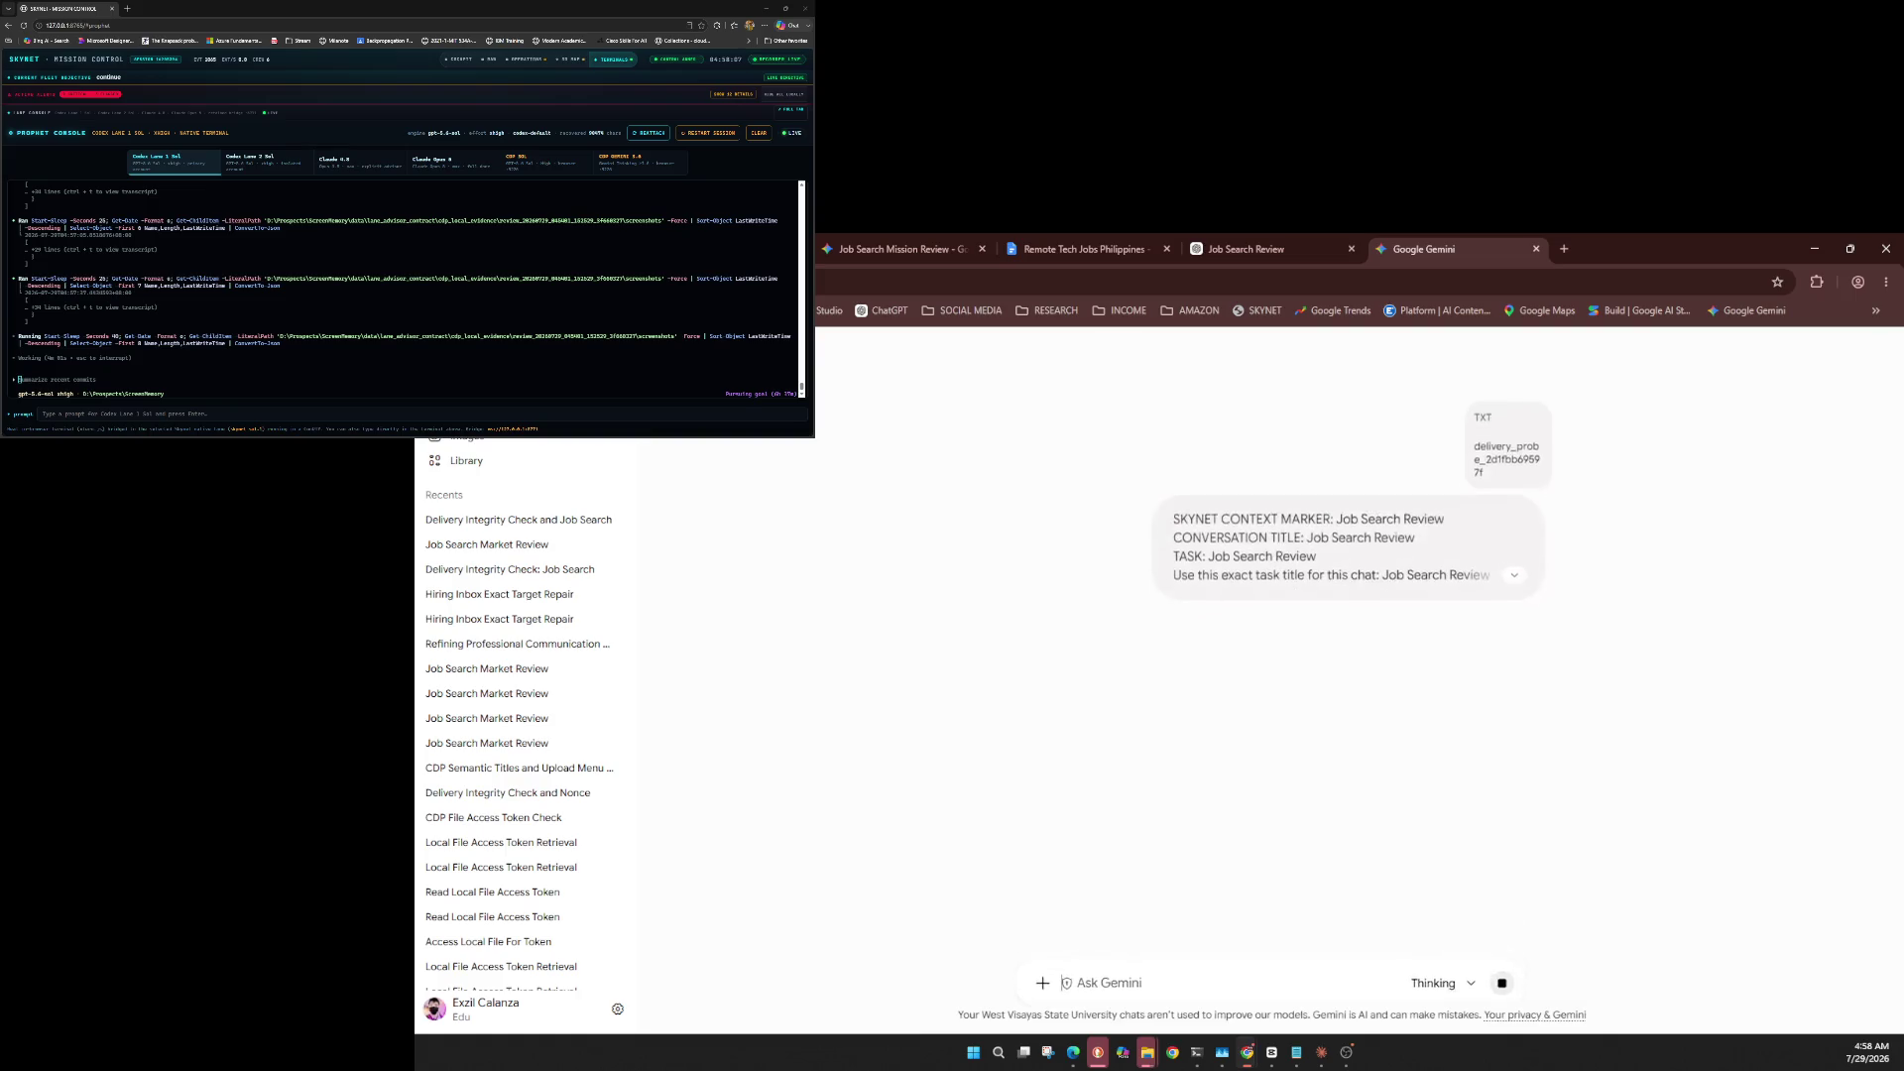